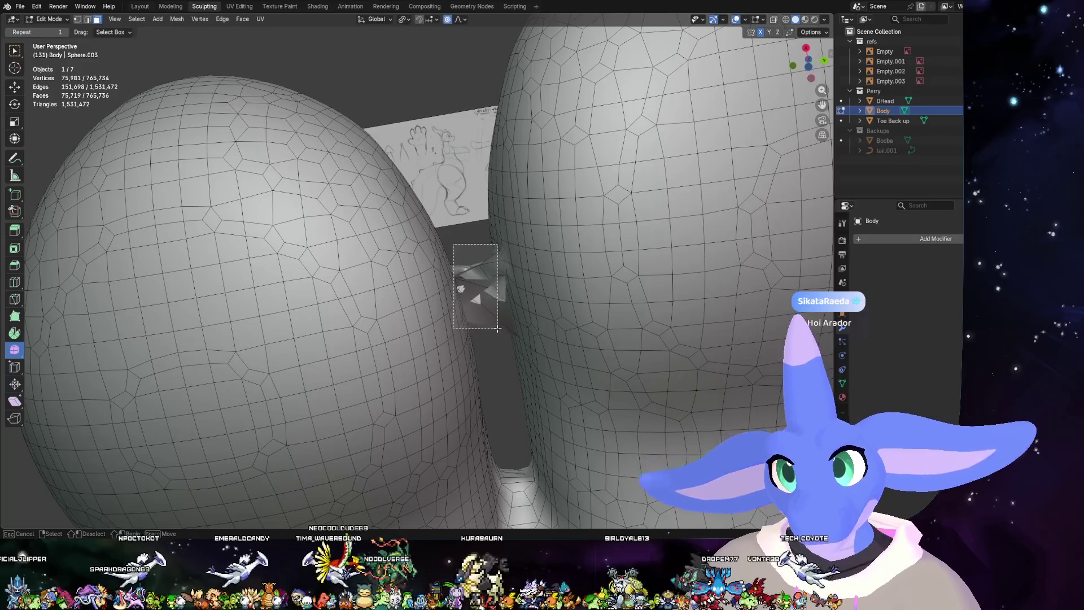
- Select the stray fragment between the legs and orbit to a frontal view of it
middle_drag(492, 320, 505, 258)
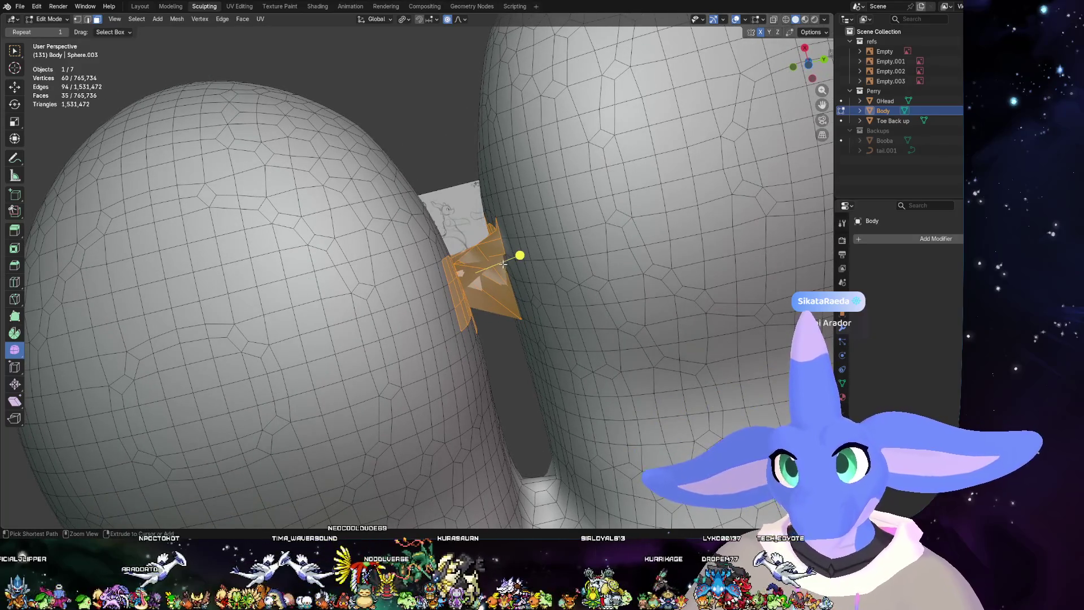
key(ctrl+l)
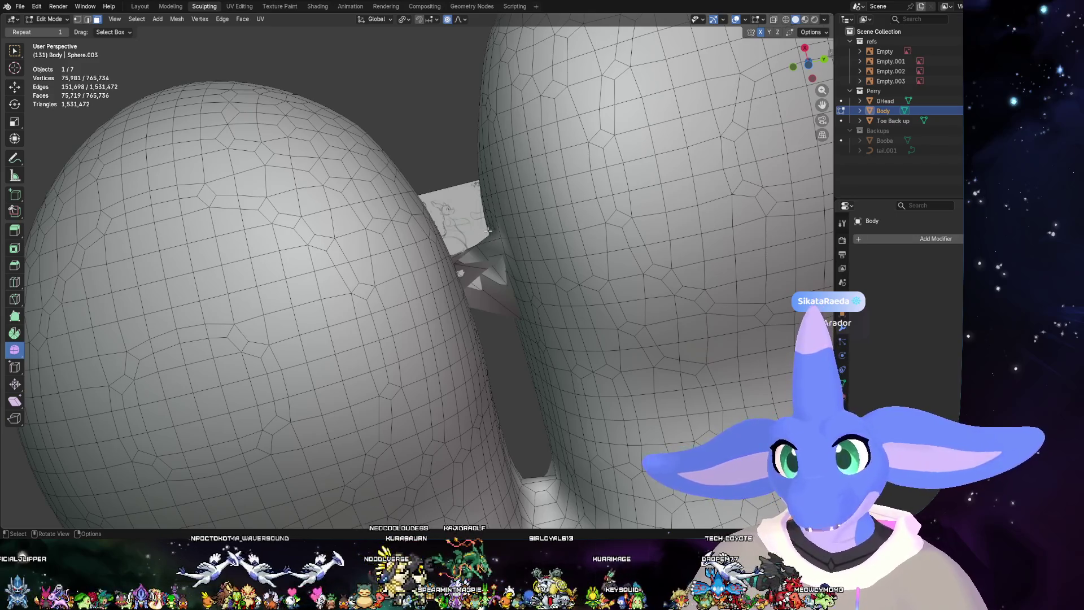
key(alt)
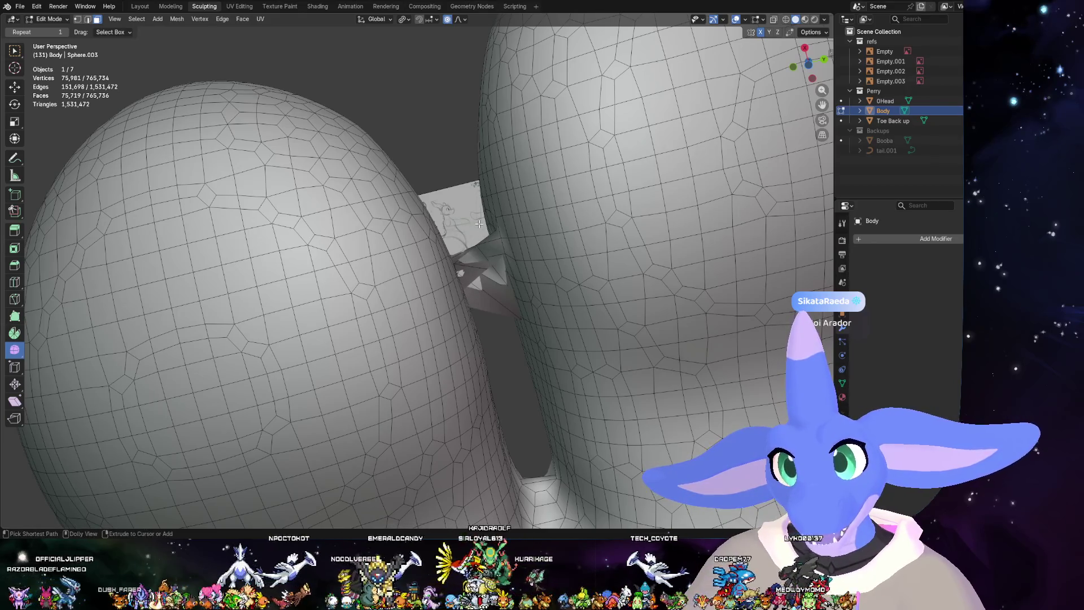
ctrl+right_drag(480, 228, 501, 307)
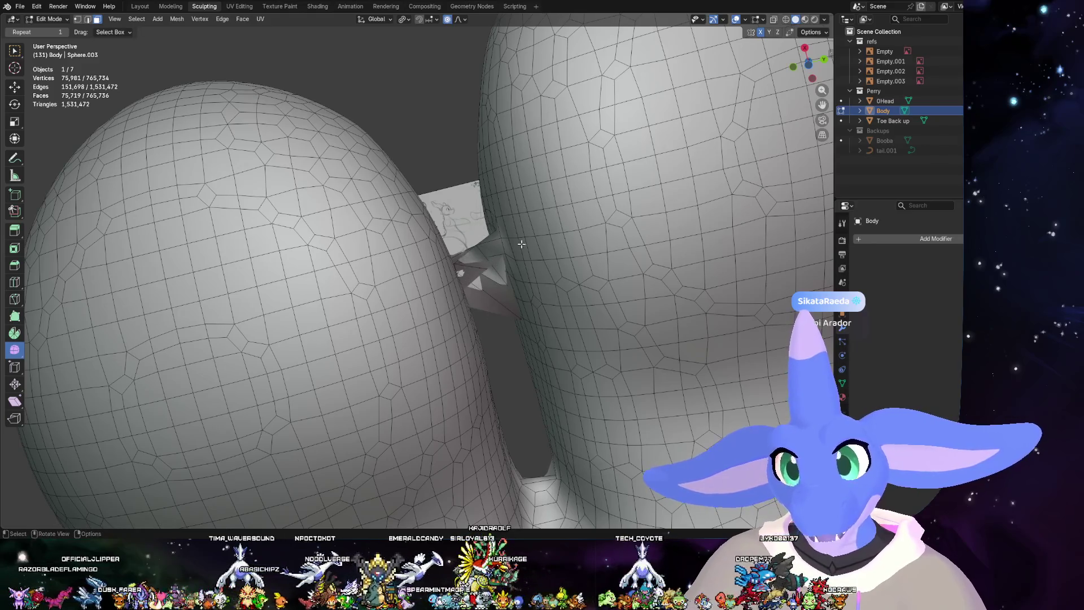
middle_drag(501, 307, 478, 245)
mouse_move(478, 245)
ctrl+right_down()
mouse_move(475, 307)
mouse_move(461, 289)
ctrl+right_up()
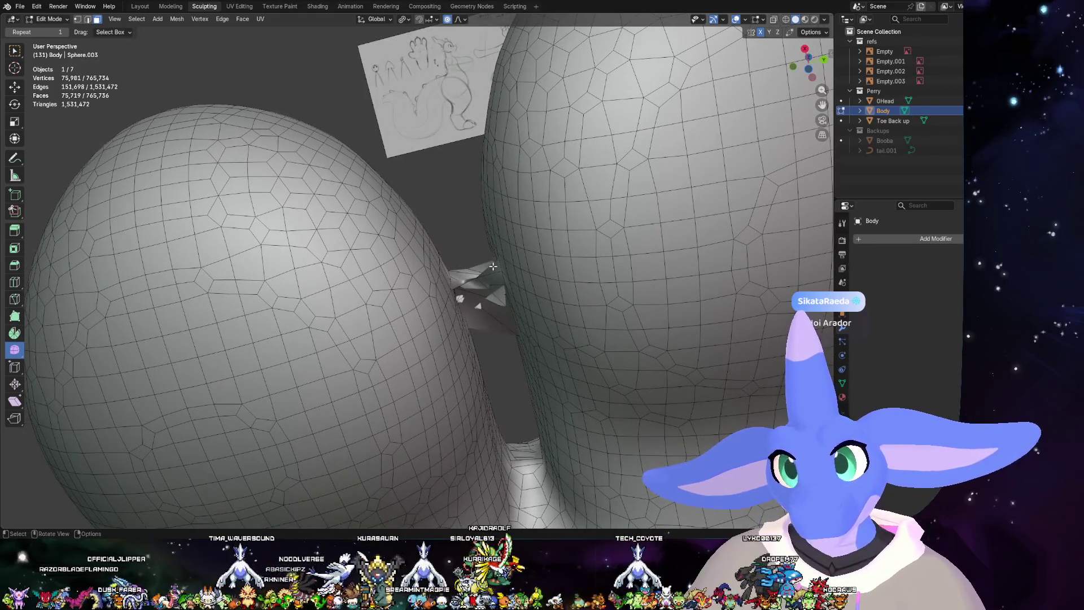
middle_drag(462, 289, 498, 244)
ctrl+right_drag(543, 161, 530, 305)
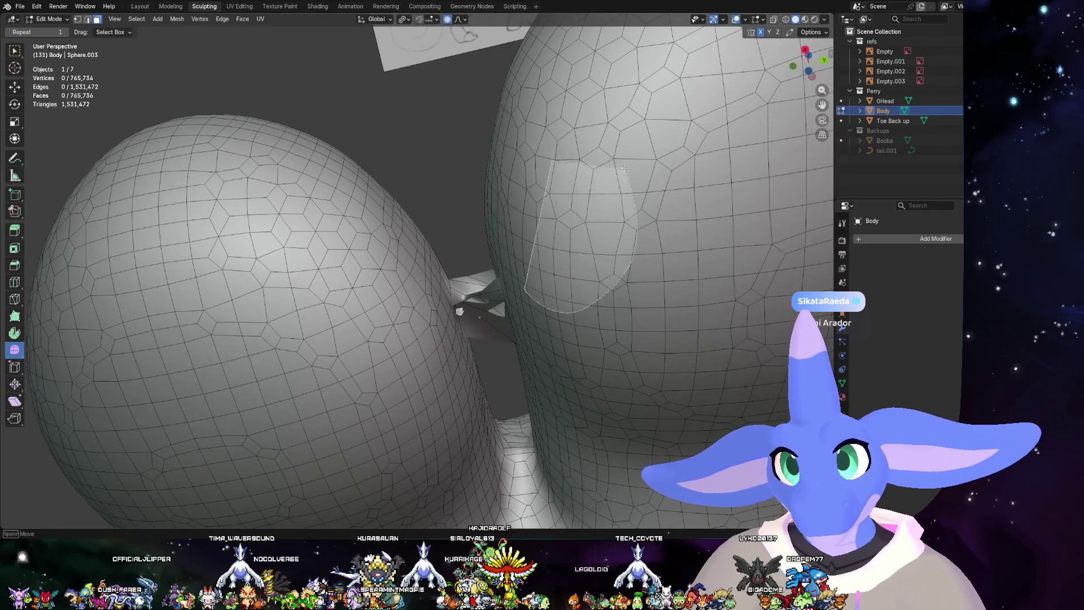
middle_drag(530, 280, 558, 213)
middle_drag(492, 213, 470, 252)
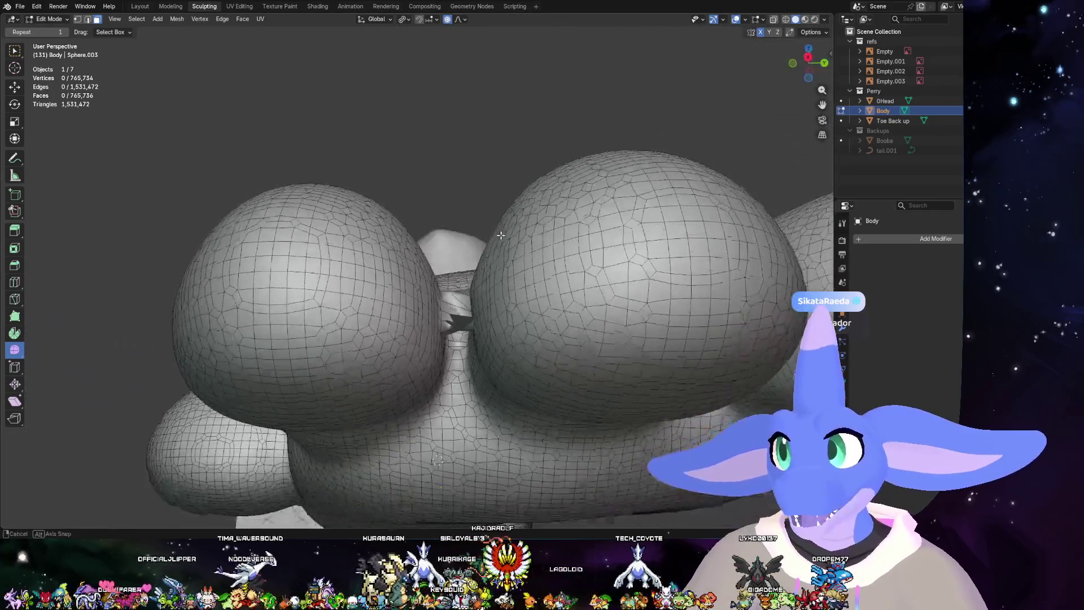
- Abandon an accidental move, check the selection options and zoom in on the legs
key(g)
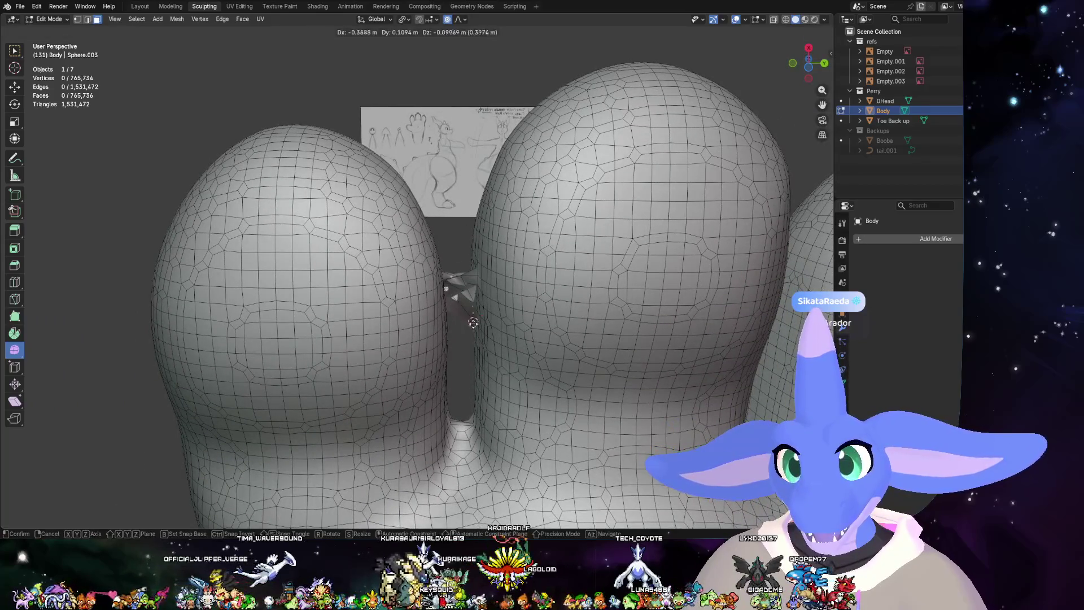
click(467, 251)
key(ctrl+z)
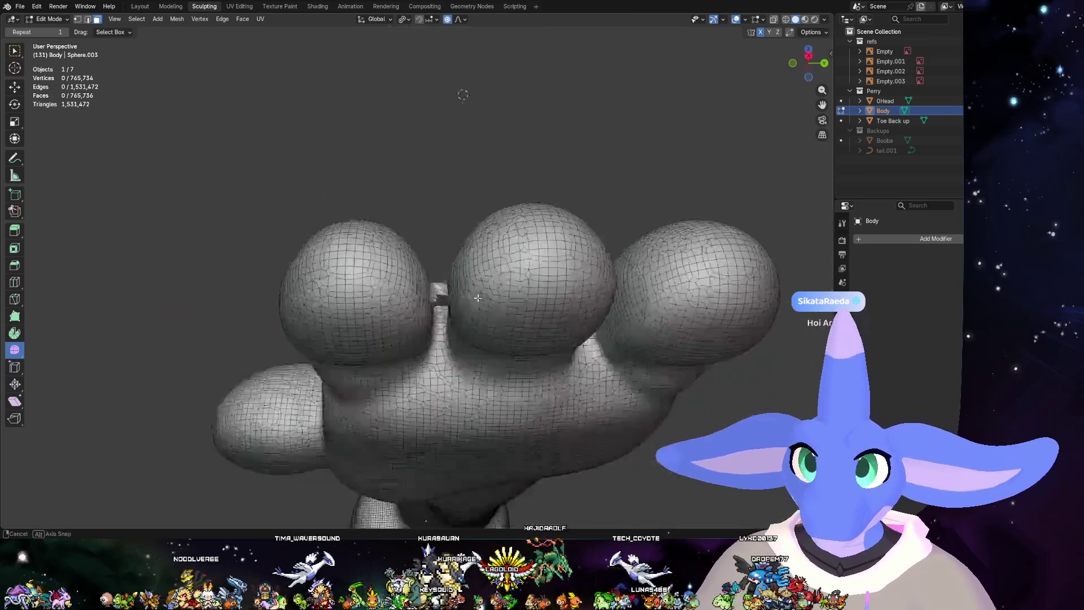
middle_drag(471, 250, 474, 388)
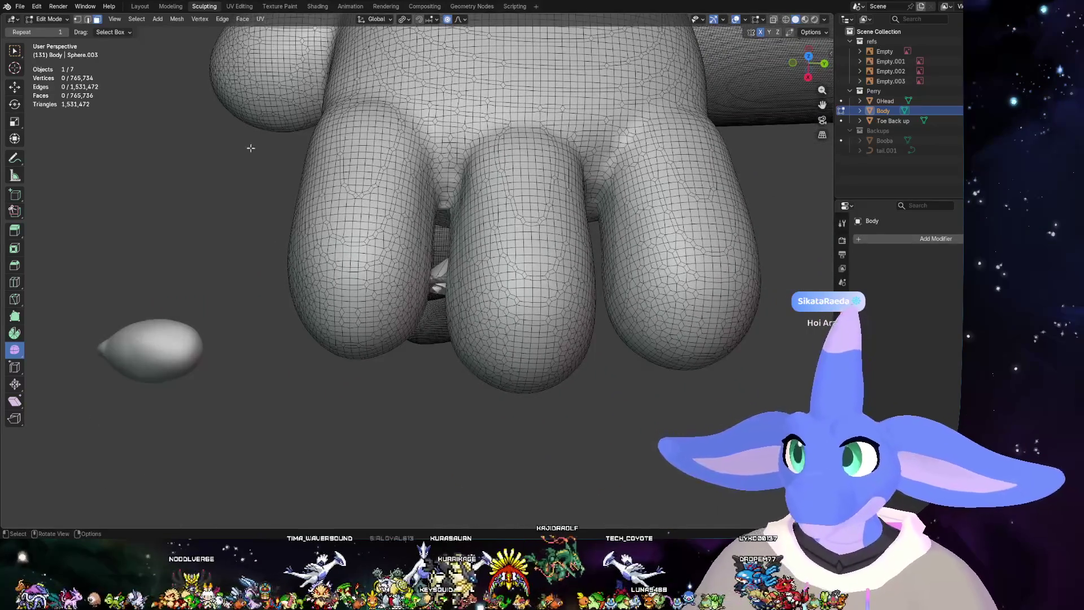
click(137, 19)
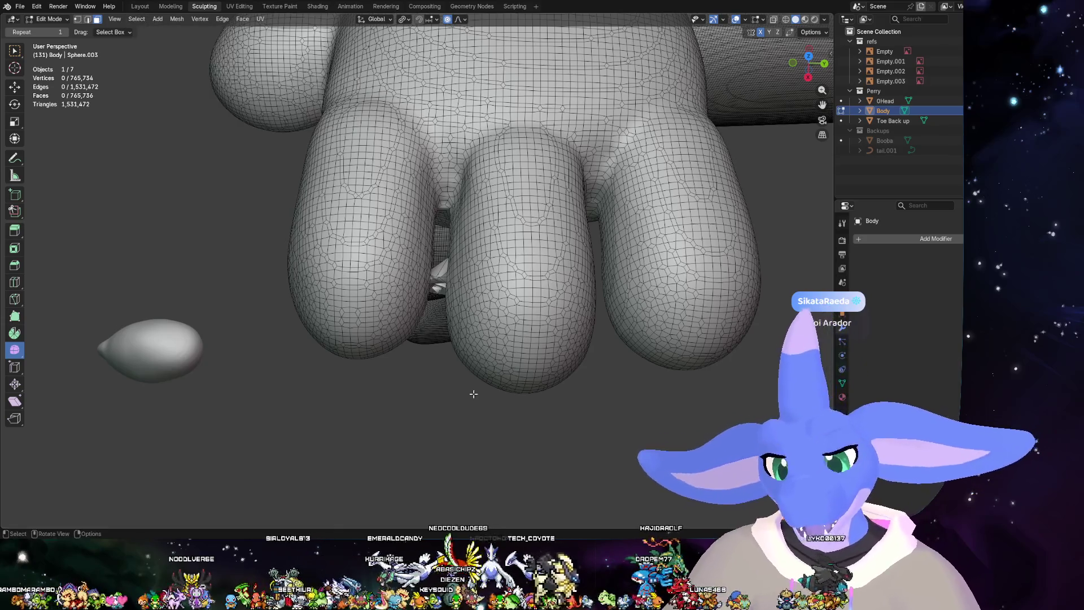
right_click(498, 410)
key(Escape)
right_click(450, 409)
key(Escape)
ctrl+middle_drag(503, 424, 487, 92)
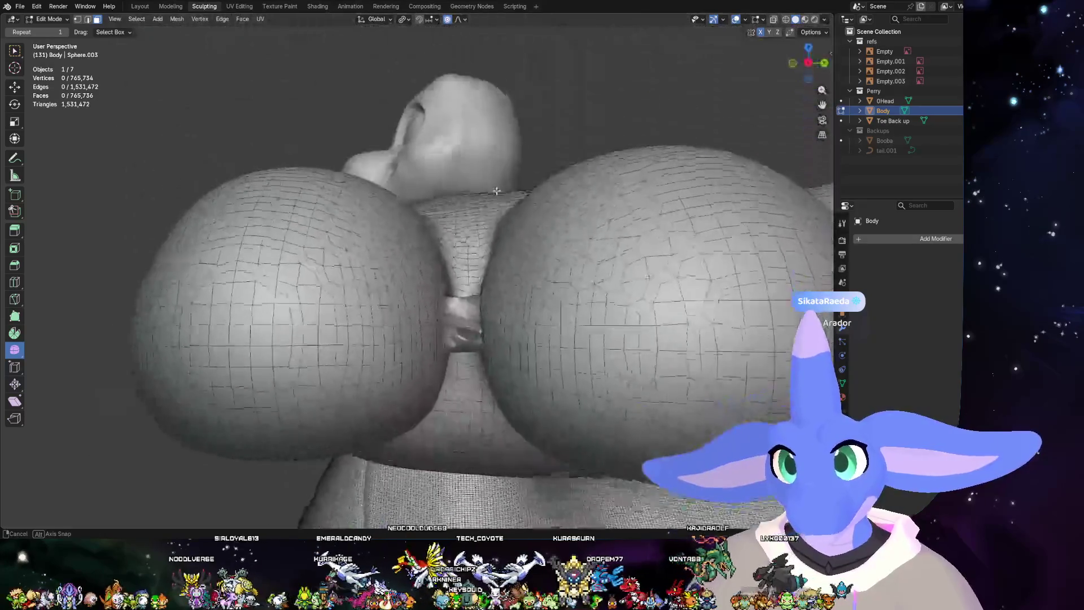
- With X-ray on, lasso-select the fragment's vertices between the legs
key(l)
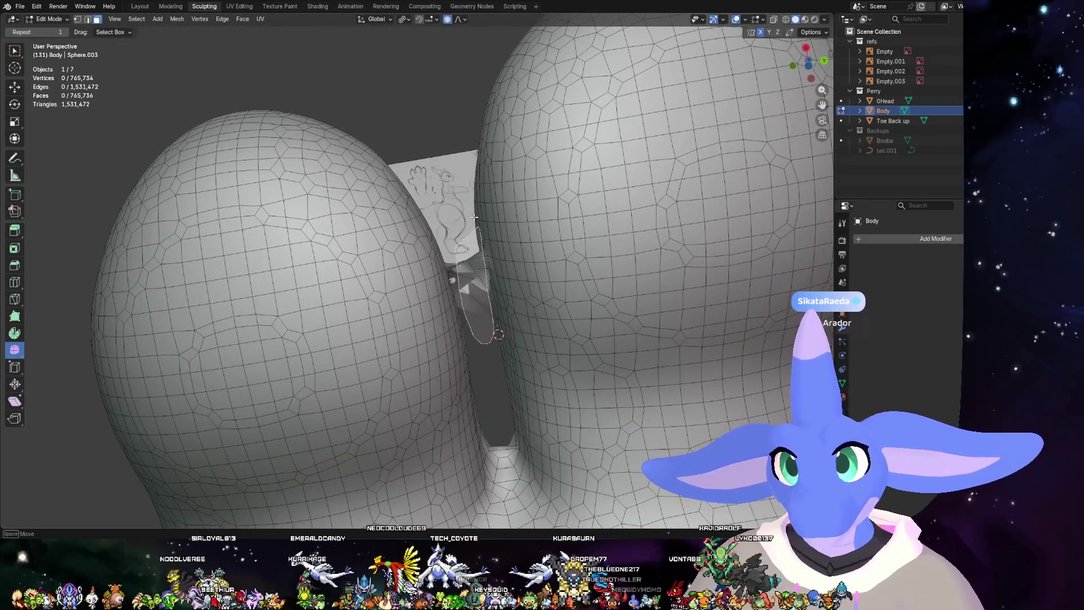
mouse_move(456, 247)
middle_down()
mouse_move(515, 243)
mouse_move(503, 212)
middle_up()
key(alt+a)
key(alt+z)
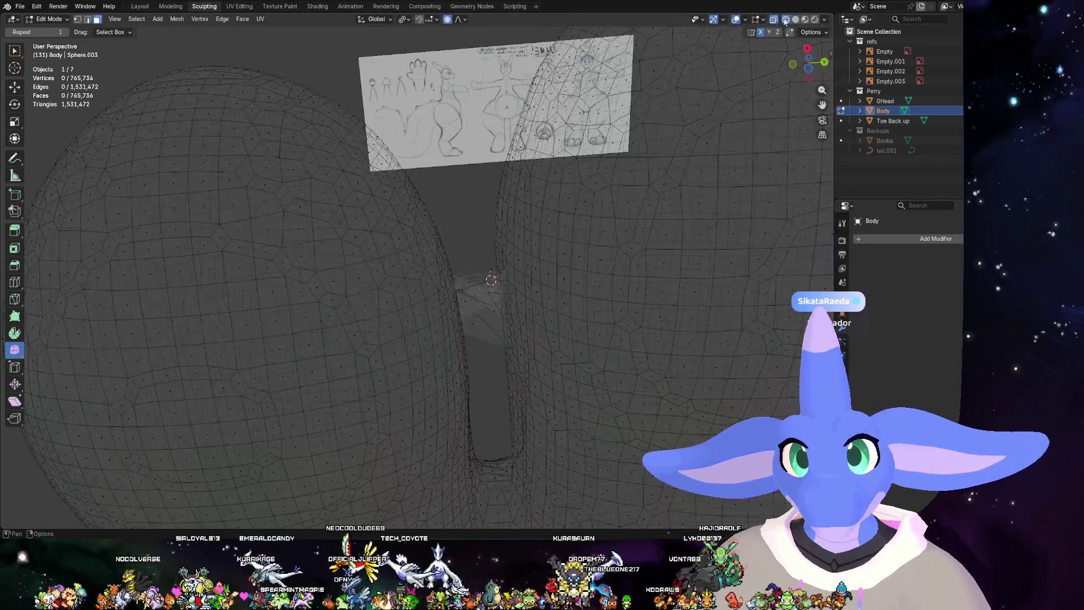
ctrl+right_drag(471, 254, 461, 277)
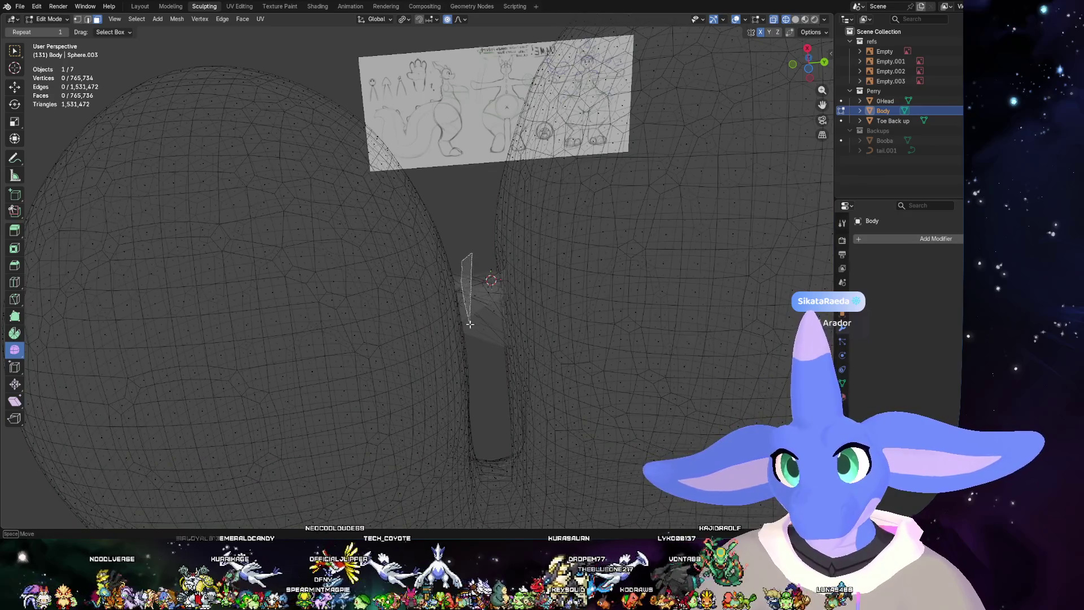
ctrl+right_drag(469, 323, 495, 342)
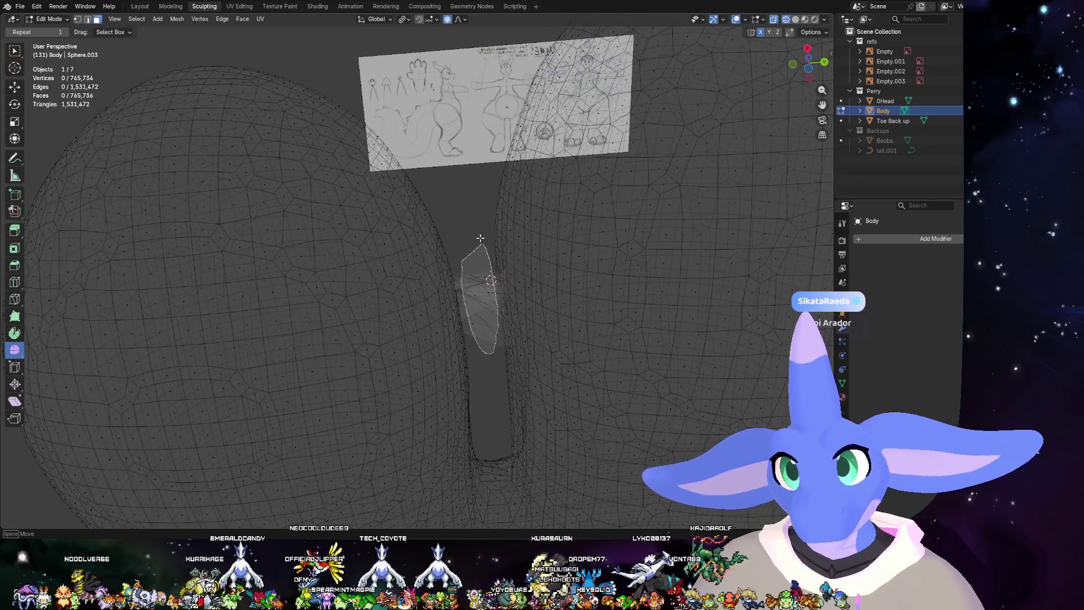
ctrl+right_drag(479, 239, 481, 238)
click(795, 18)
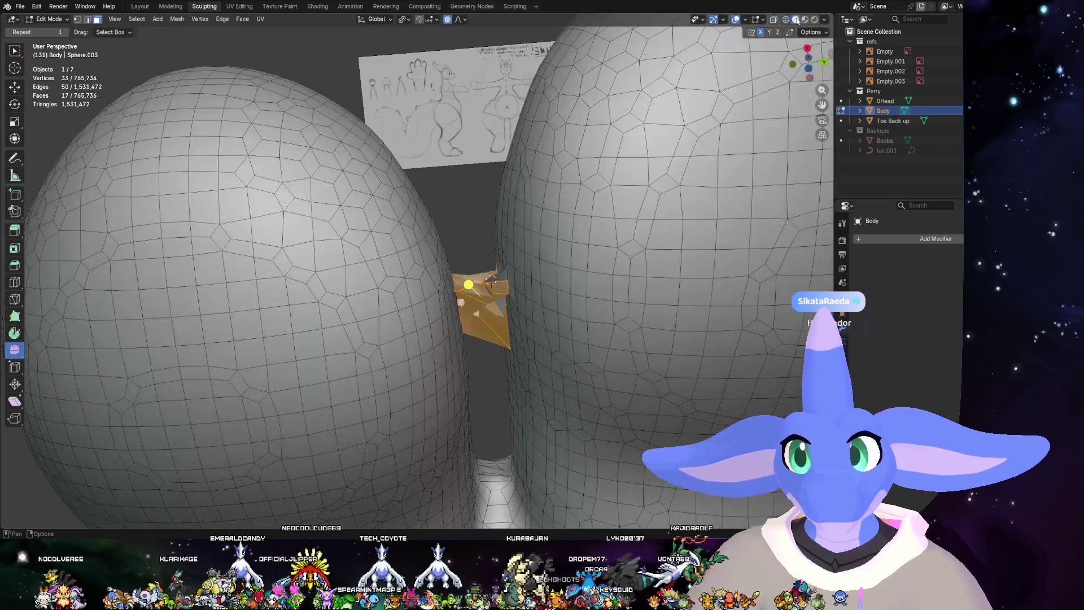
- Delete the fragment's selected faces and switch to vertex selection
middle_drag(484, 255, 519, 322)
key(x)
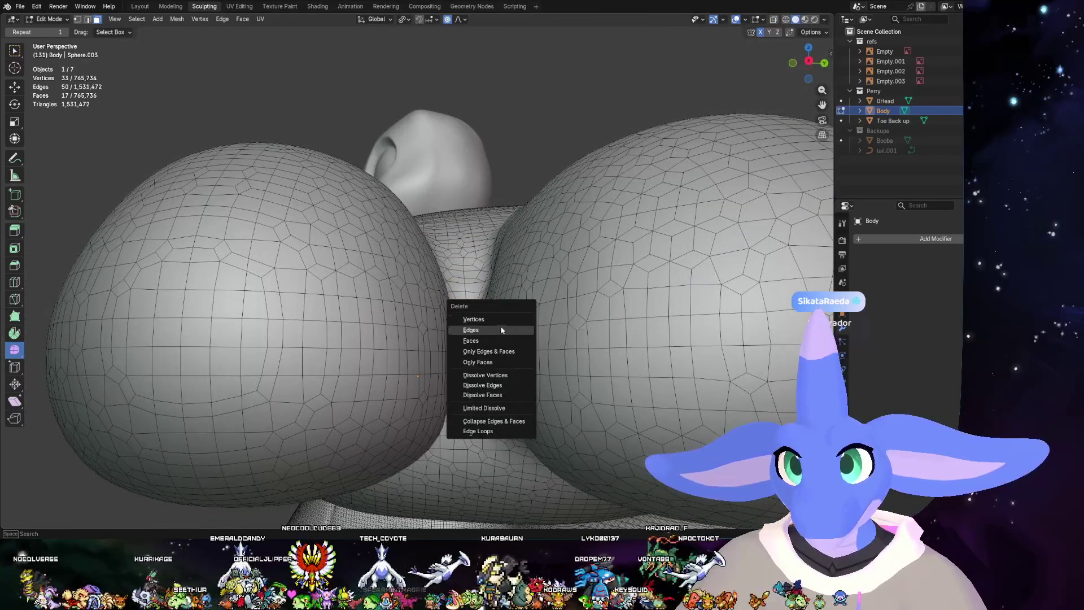
key(Return)
mouse_move(512, 307)
middle_down()
mouse_move(197, 77)
mouse_move(468, 327)
mouse_move(520, 279)
middle_up()
key(1)
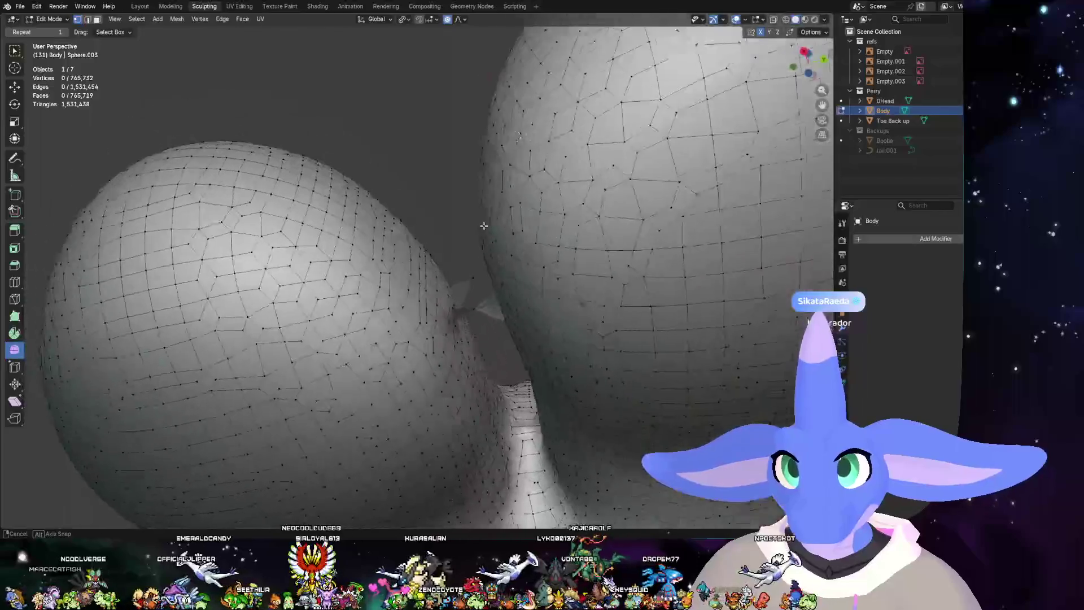
scroll(520, 279, up, 3)
- Delete the two leftover stray vertices of the fragment one after the other
click(521, 279)
key(x)
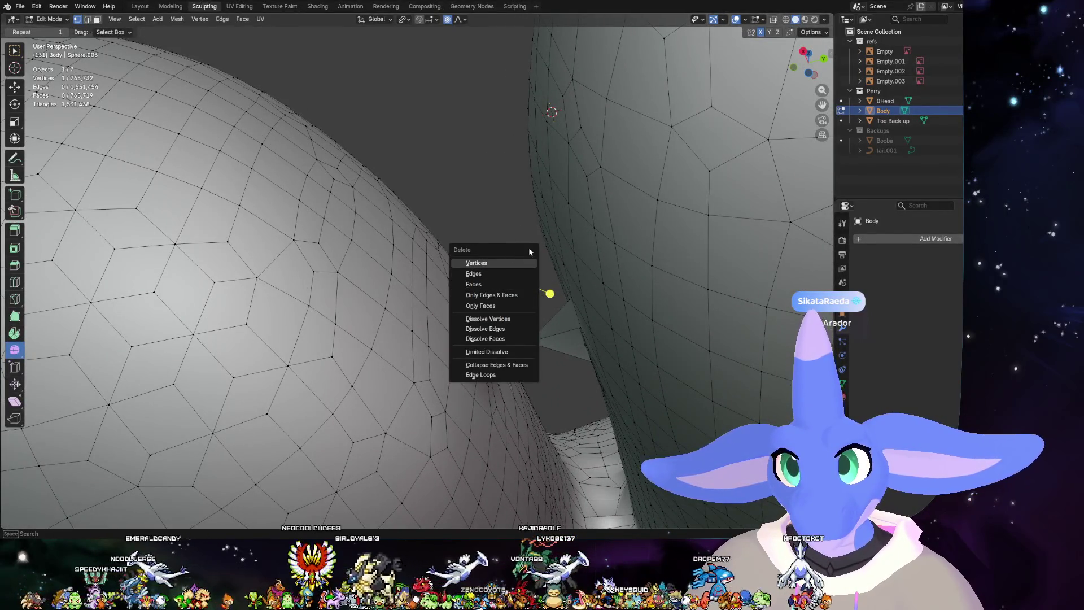
click(525, 263)
middle_drag(543, 269, 543, 286)
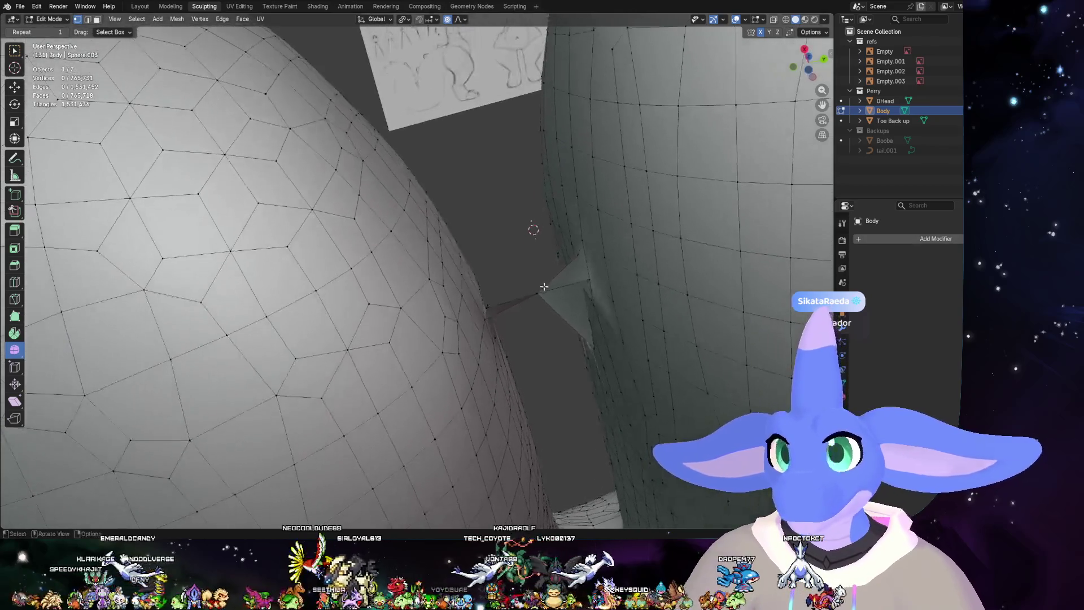
key(x)
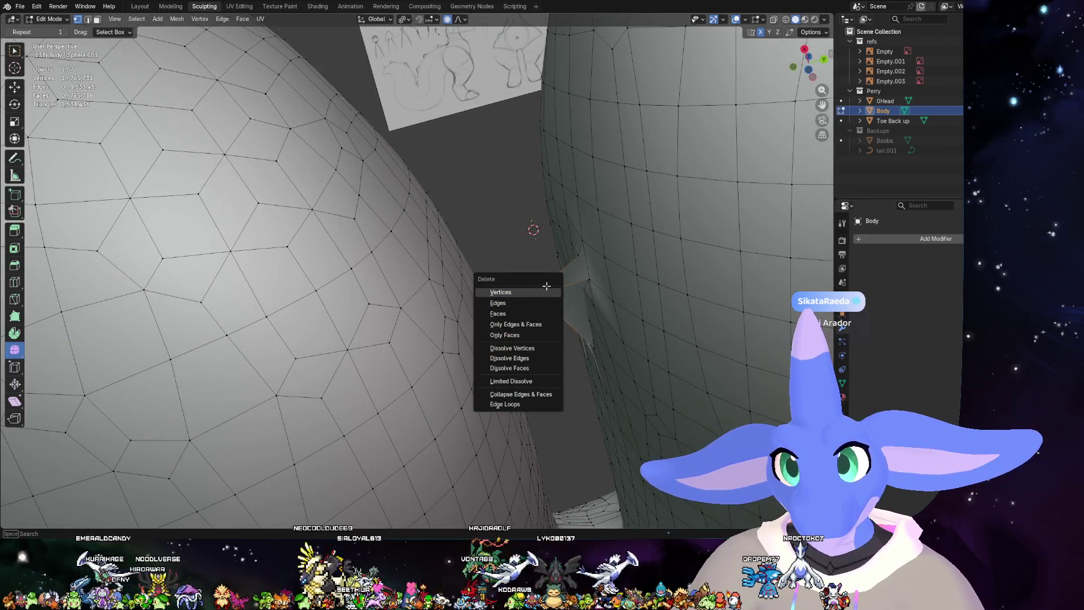
click(546, 292)
middle_drag(547, 292, 537, 331)
scroll(493, 377, up, 3)
mouse_move(494, 377)
middle_down()
mouse_move(555, 348)
mouse_move(593, 424)
middle_up()
scroll(593, 423, down, 3)
scroll(596, 450, down, 3)
scroll(679, 379, up, 2)
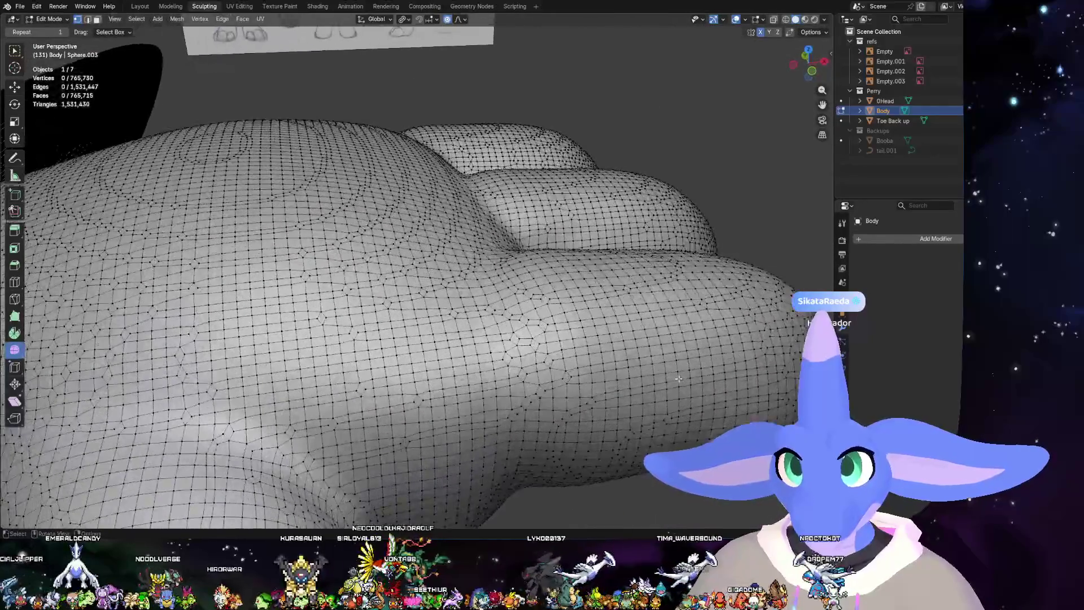
- Orbit to the torn gap and move a first stray vertex back toward the rim
middle_drag(679, 378, 610, 357)
scroll(610, 356, up, 3)
scroll(577, 339, up, 4)
scroll(546, 327, up, 2)
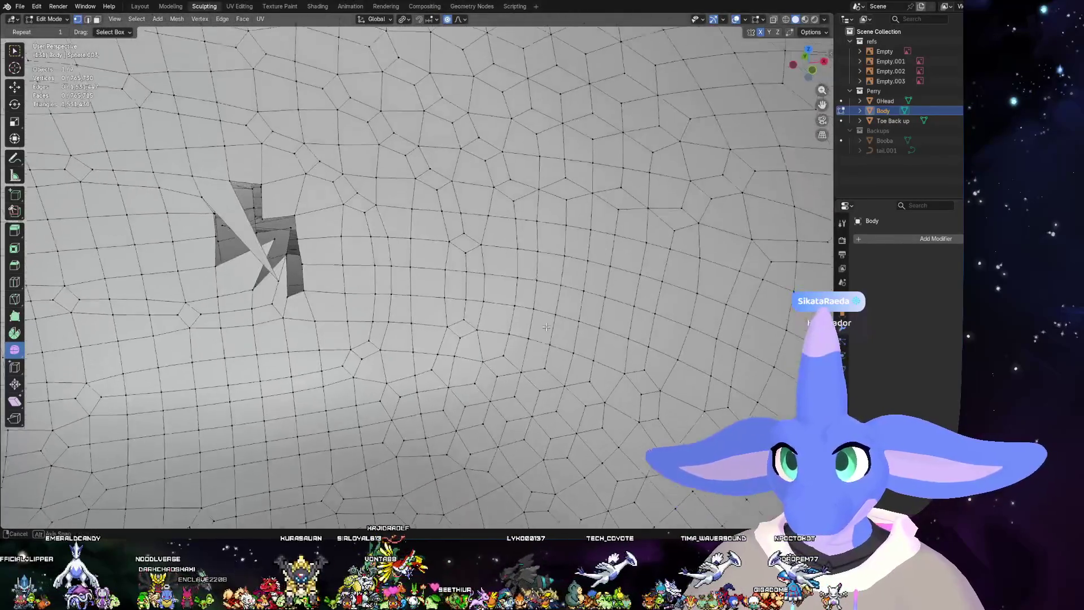
middle_drag(547, 327, 478, 307)
scroll(364, 301, up, 3)
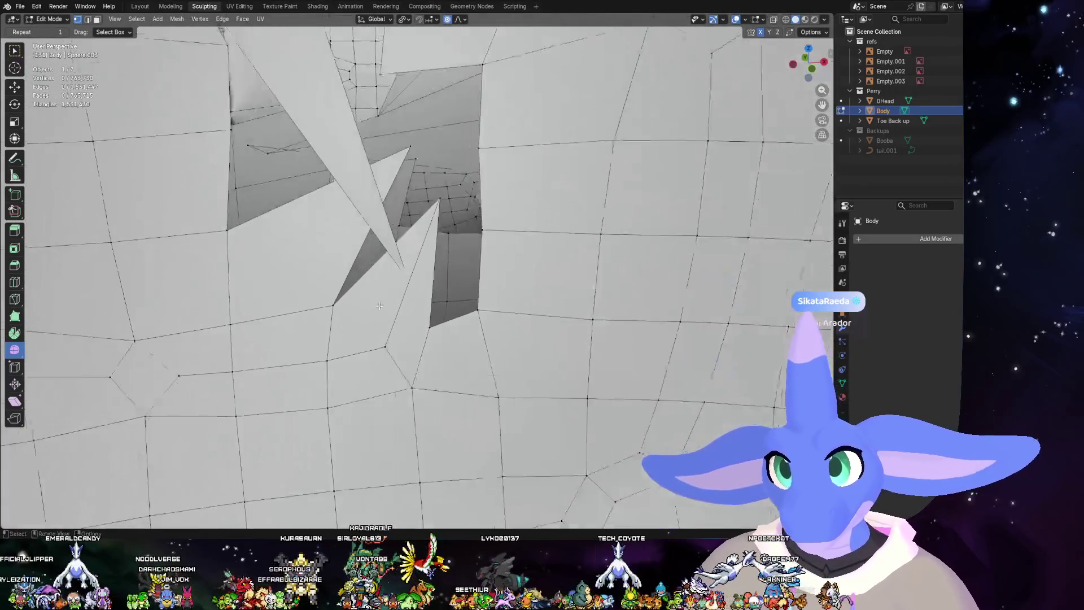
middle_drag(373, 293, 403, 271)
scroll(402, 271, down, 3)
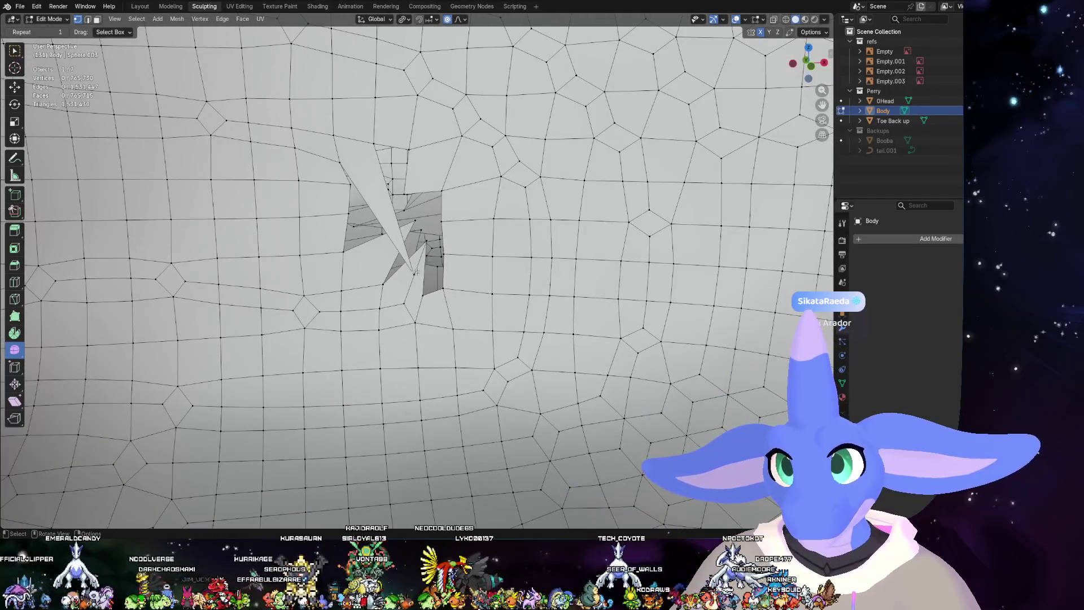
middle_drag(410, 275, 415, 274)
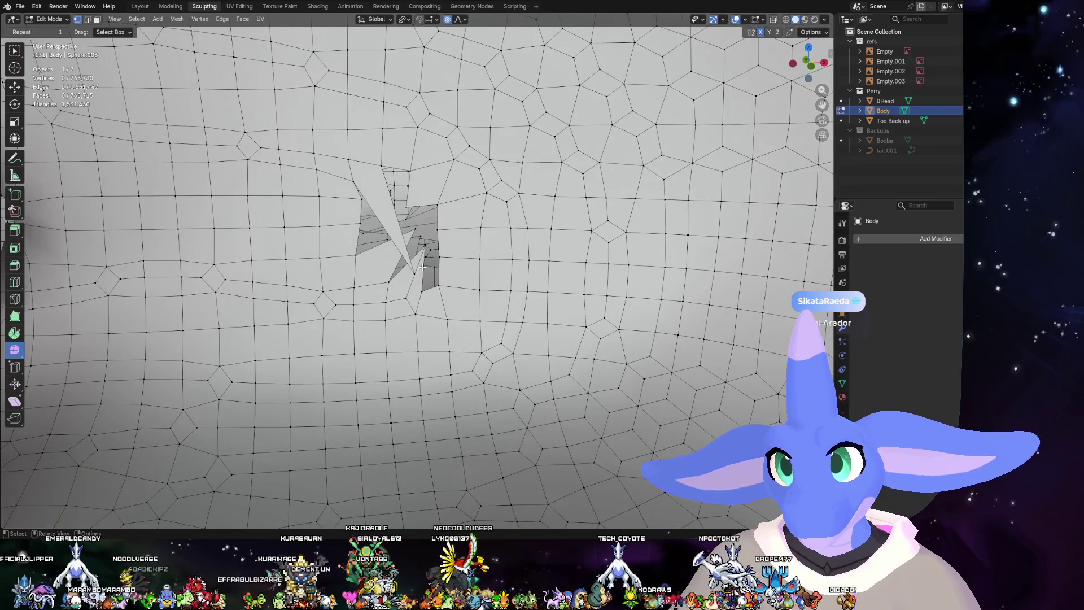
click(447, 233)
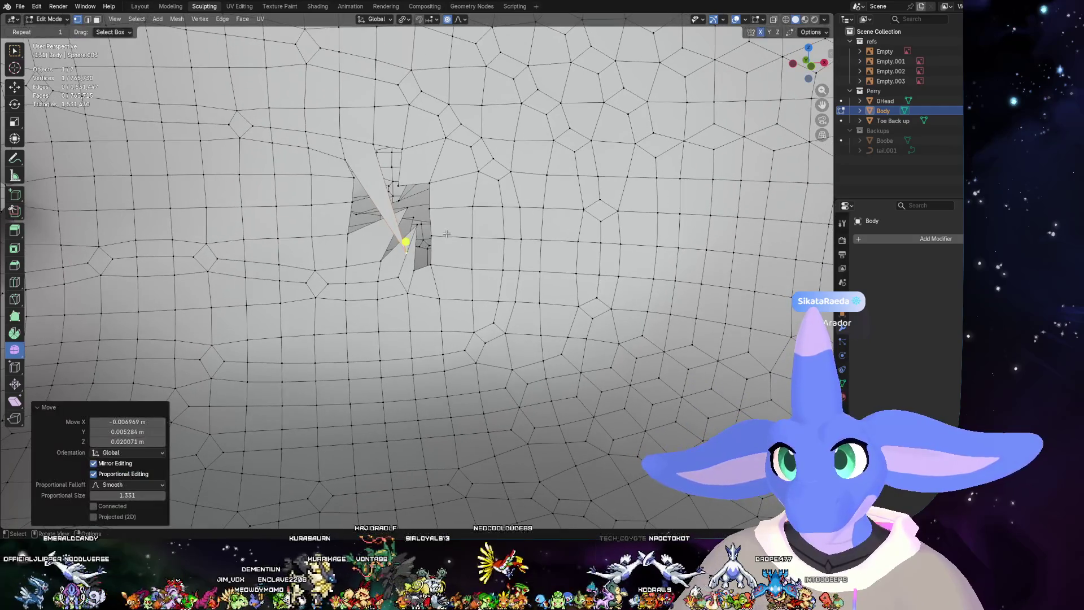
middle_drag(447, 233, 471, 221)
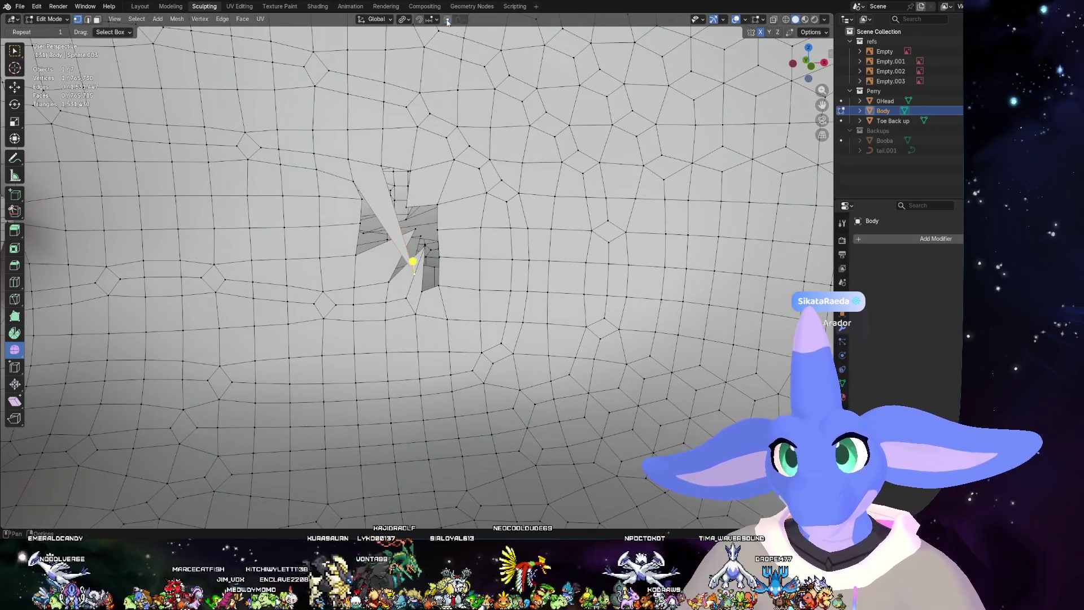
key(g)
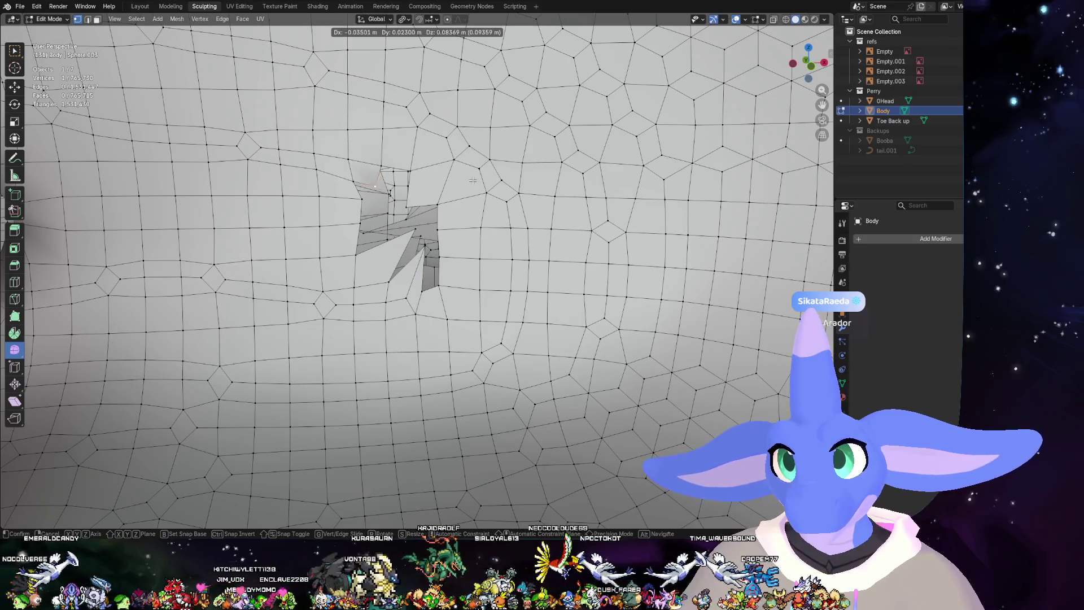
click(473, 181)
- Move two more rim vertices to tidy the edge of the gap
middle_drag(473, 181, 500, 247)
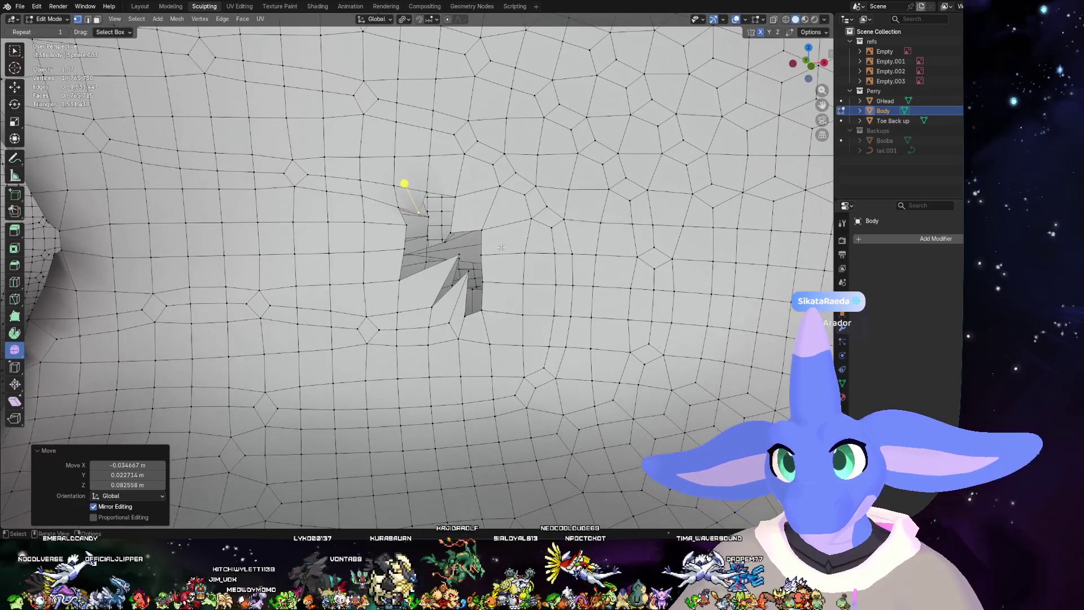
click(466, 267)
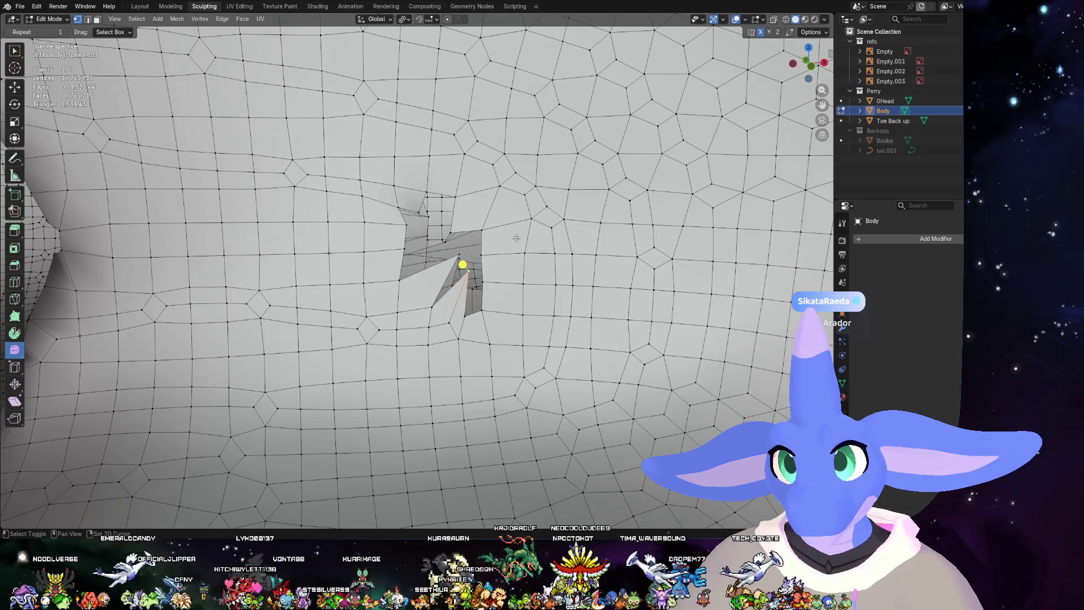
key(g)
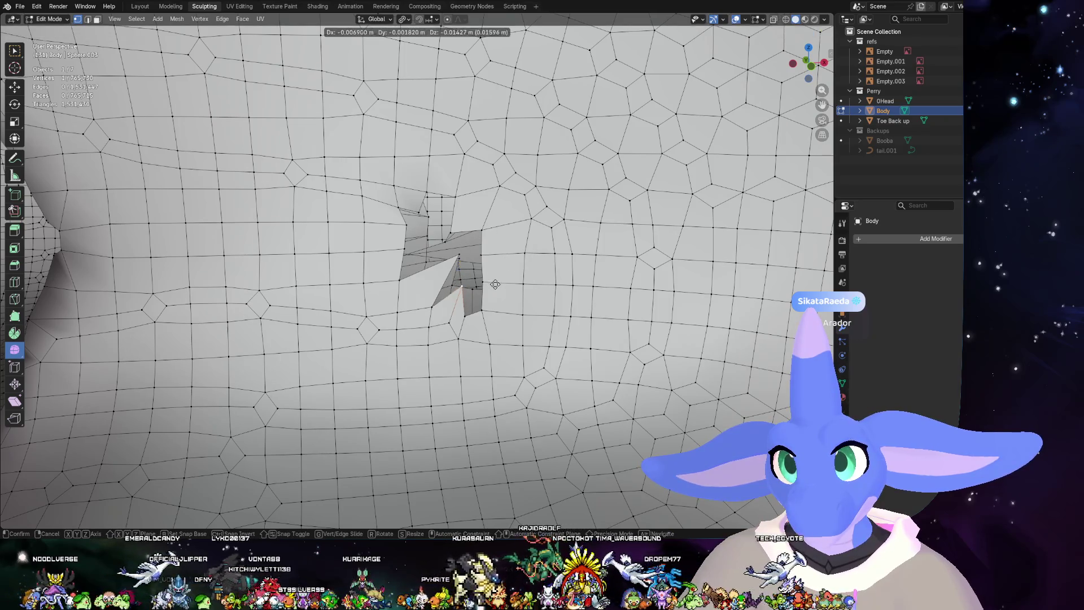
click(492, 292)
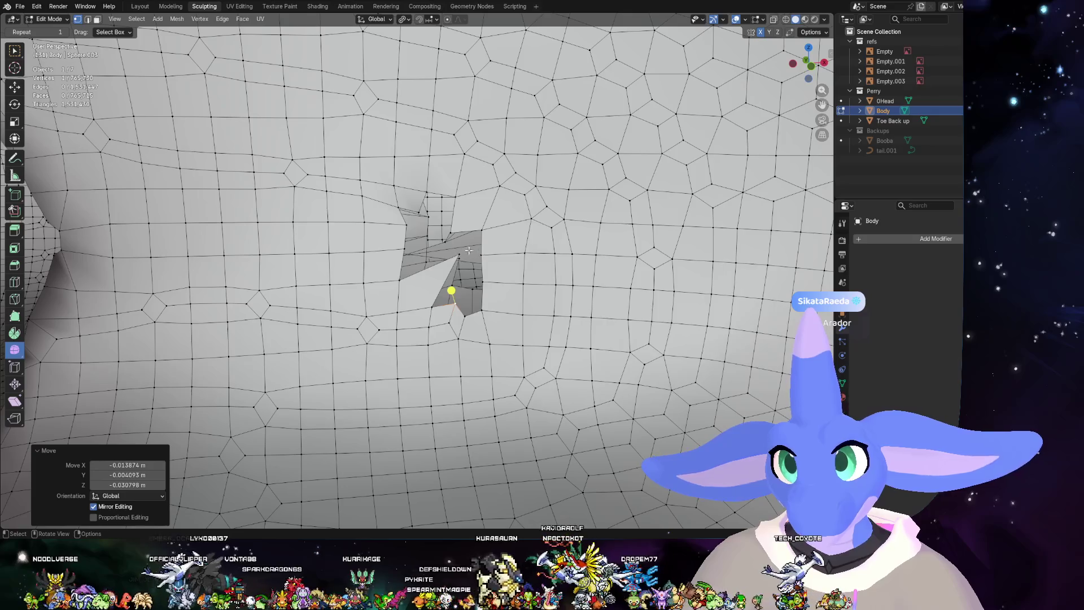
click(469, 250)
key(g)
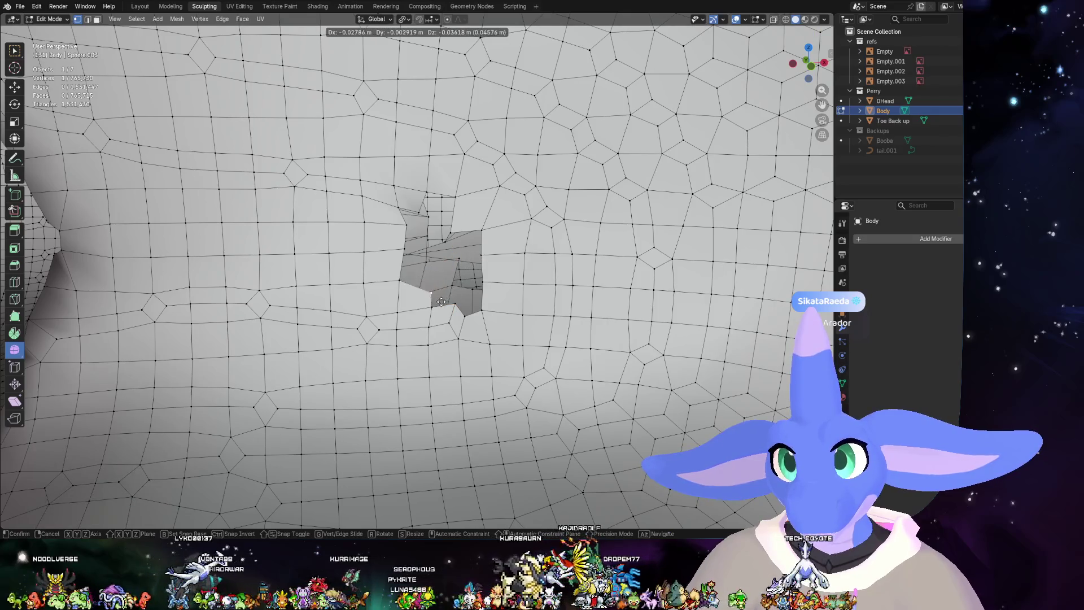
click(437, 302)
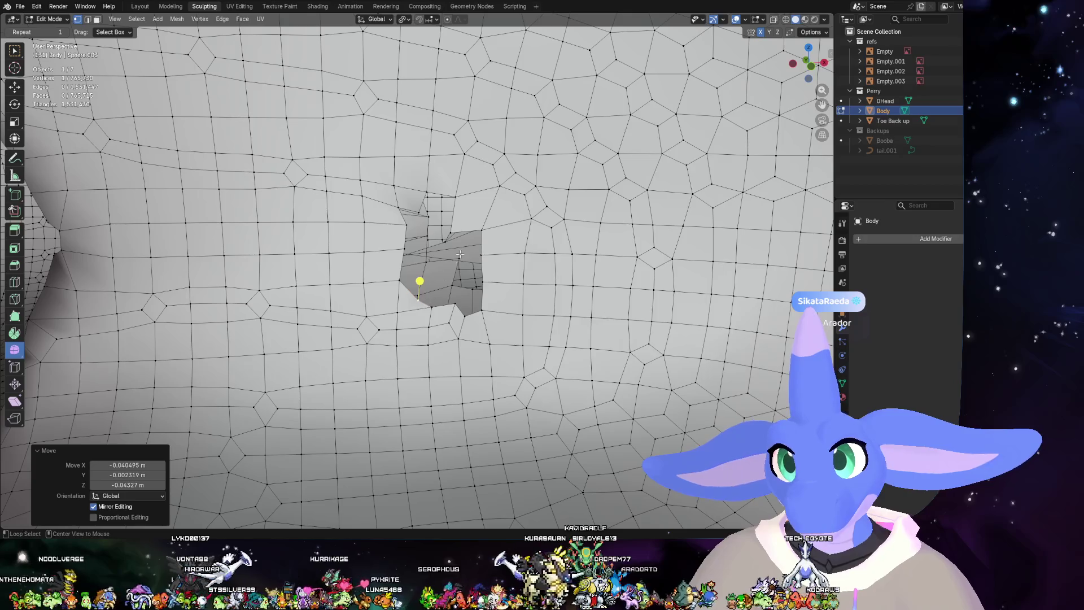
- Begin selecting the edge loop along the gap's lower border and right side
click(392, 272)
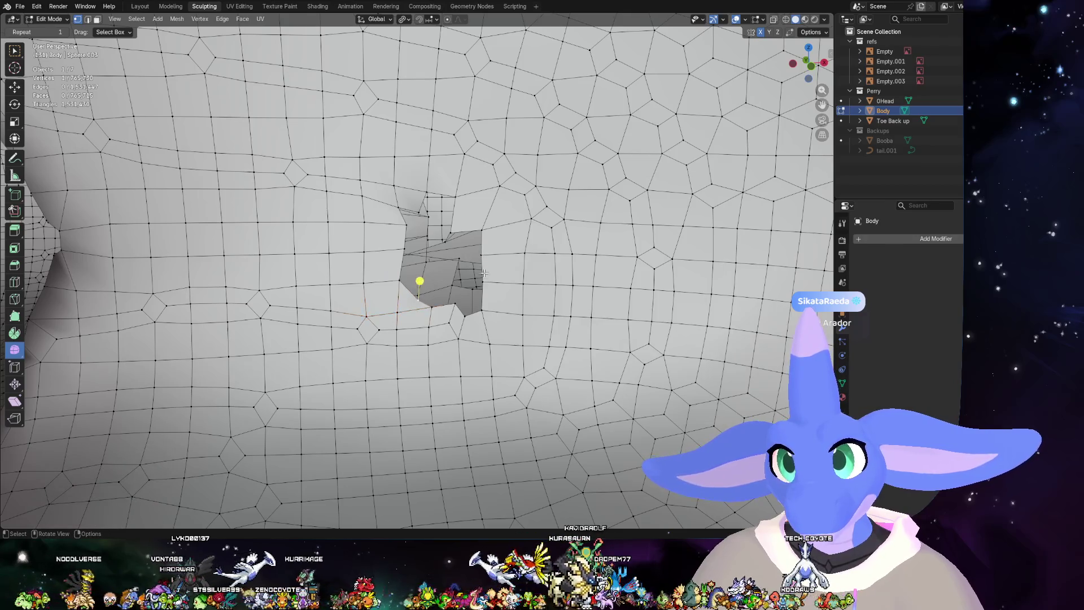
ctrl+click(481, 309)
ctrl+click(464, 189)
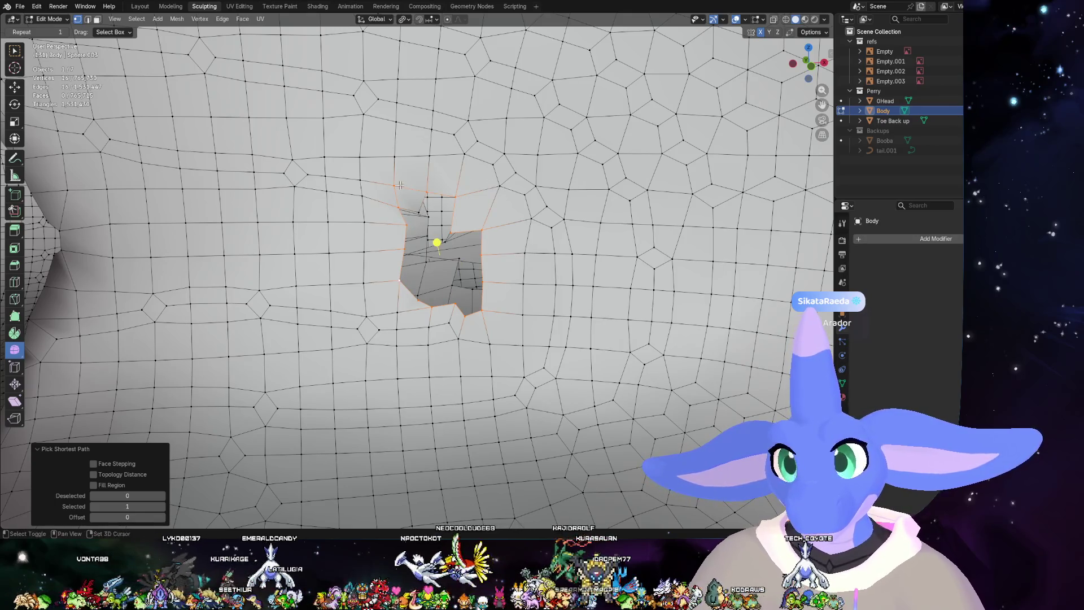
- Grid Fill the closed loop, grow the selection one ring and smooth the patch vertices
shift+click(425, 208)
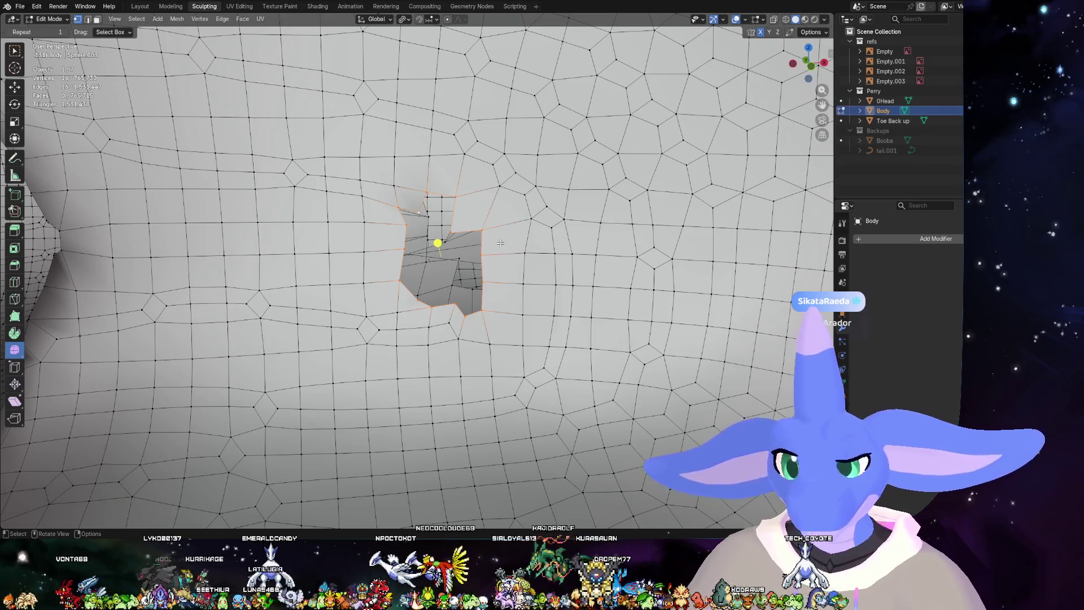
key(ctrl+f)
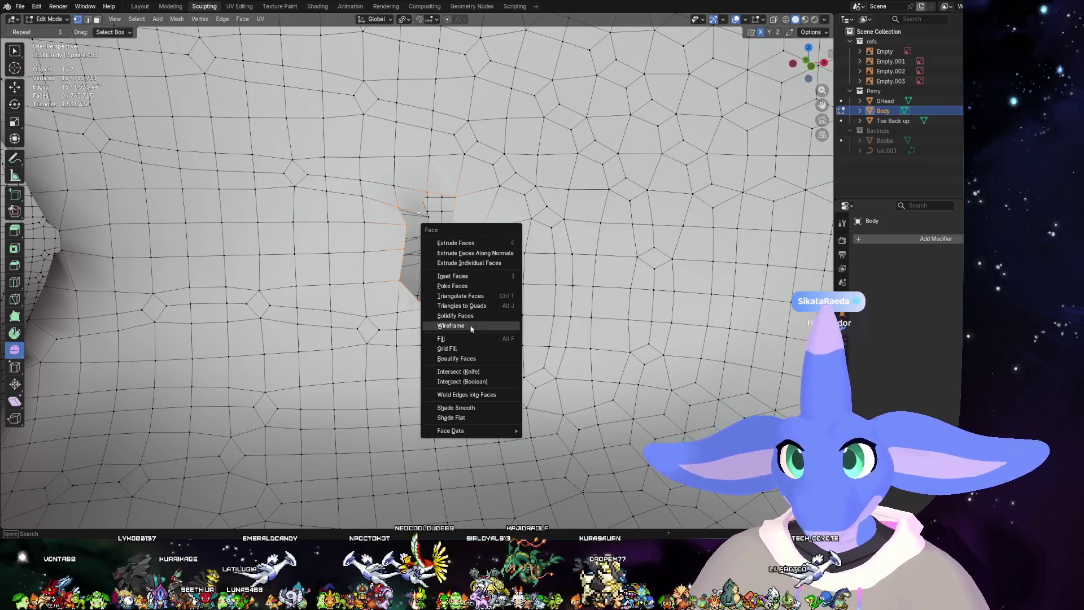
click(463, 347)
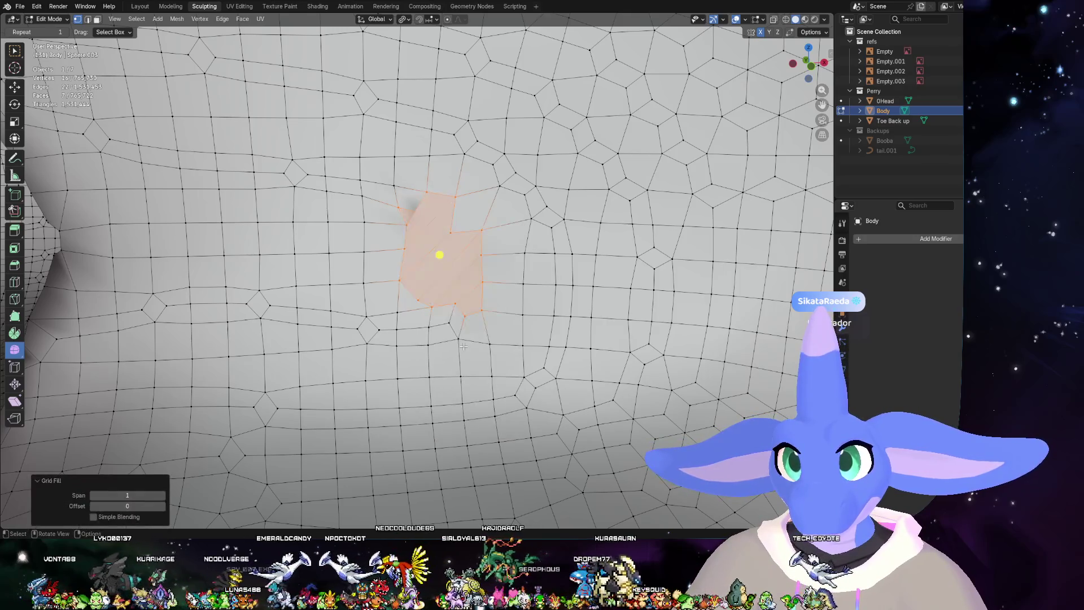
key(ctrl+KP_Add)
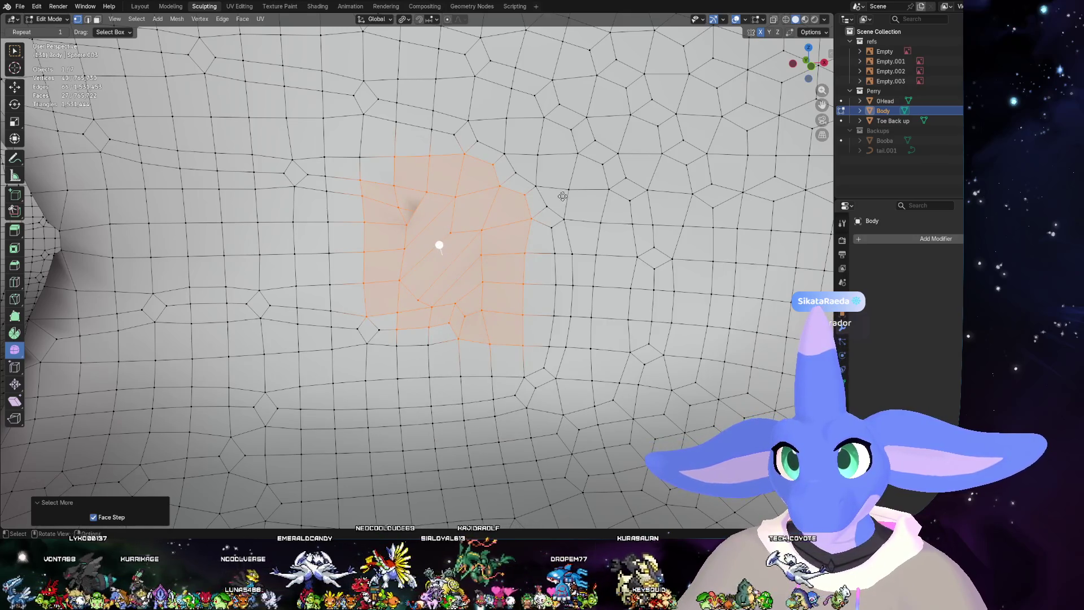
key(alt+s)
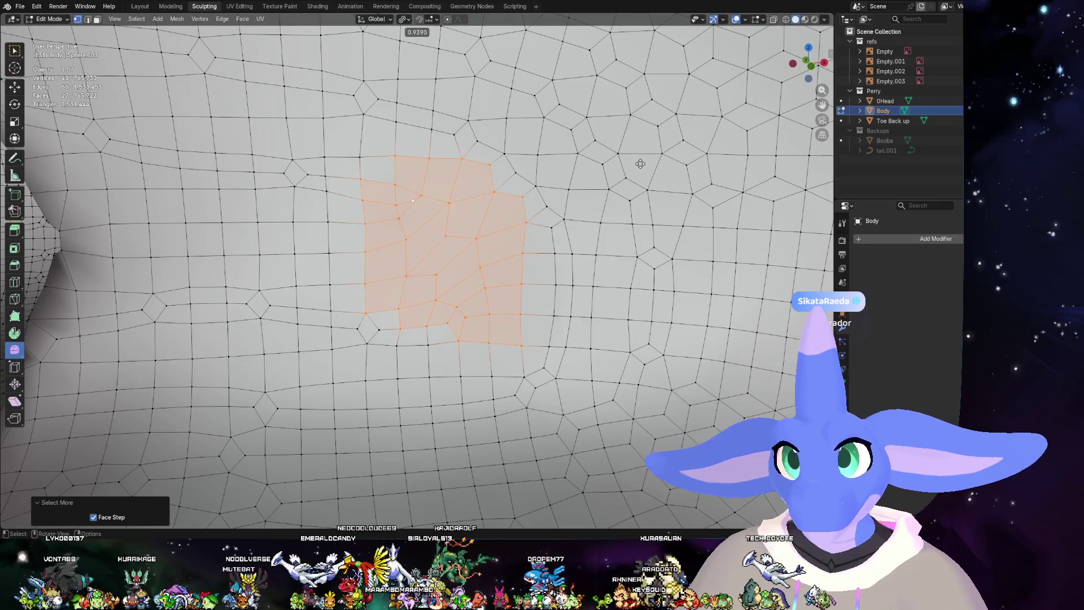
click(566, 240)
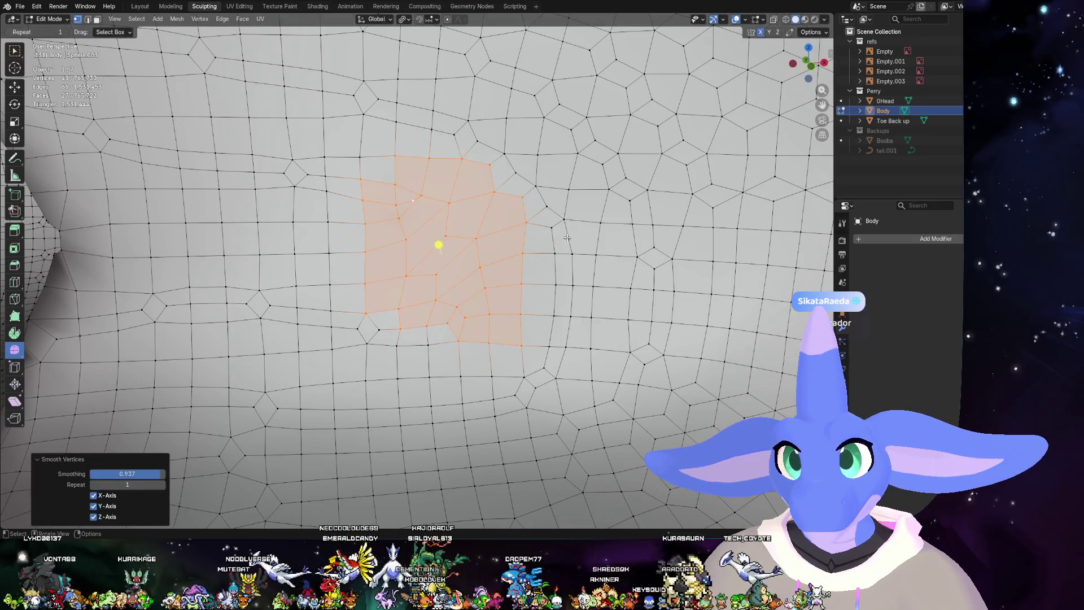
scroll(610, 212, down, 5)
middle_drag(659, 191, 478, 242)
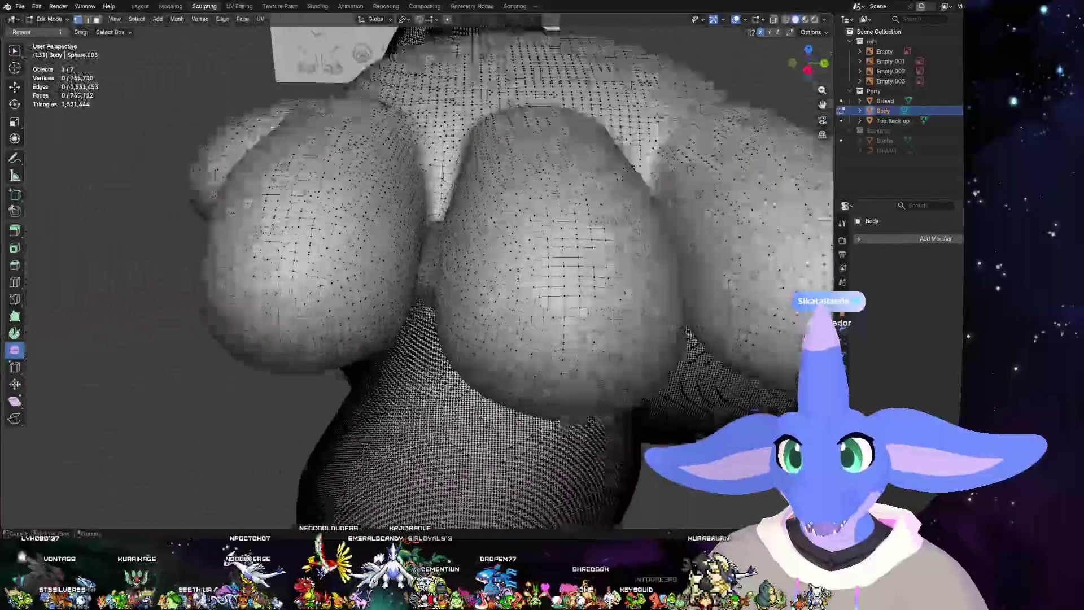
scroll(478, 243, up, 5)
scroll(478, 242, down, 5)
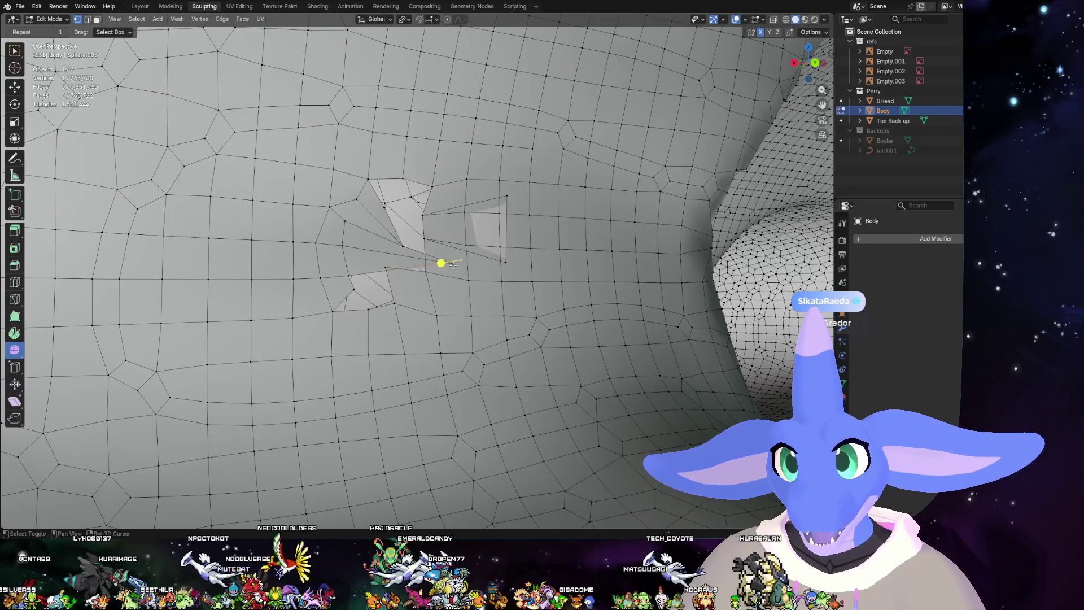
- Delete the jagged vertices and the leftover stray vertex, leaving a clean hole
key(x)
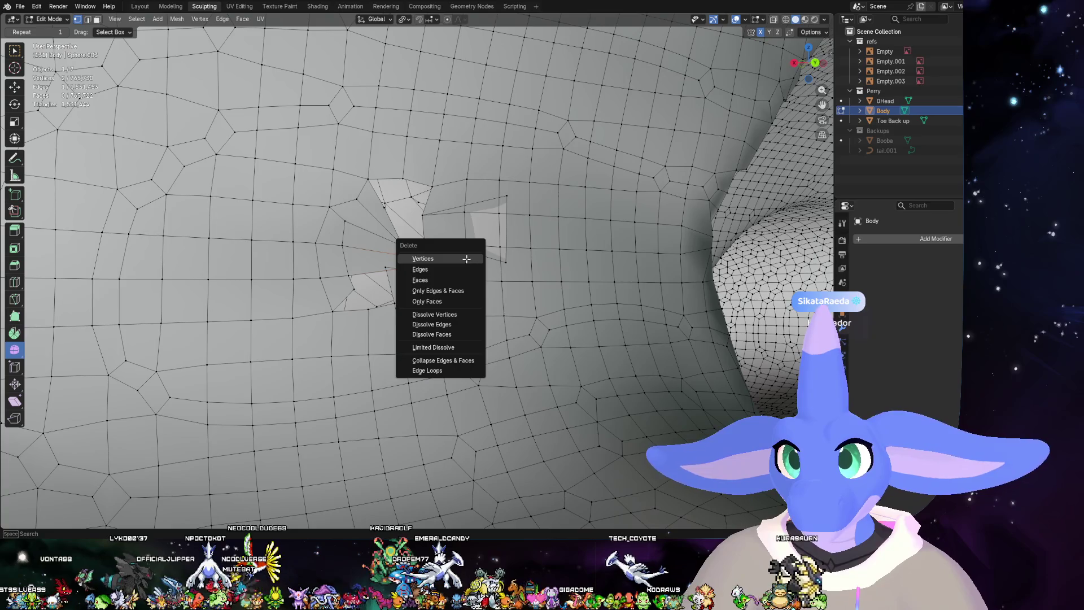
click(466, 259)
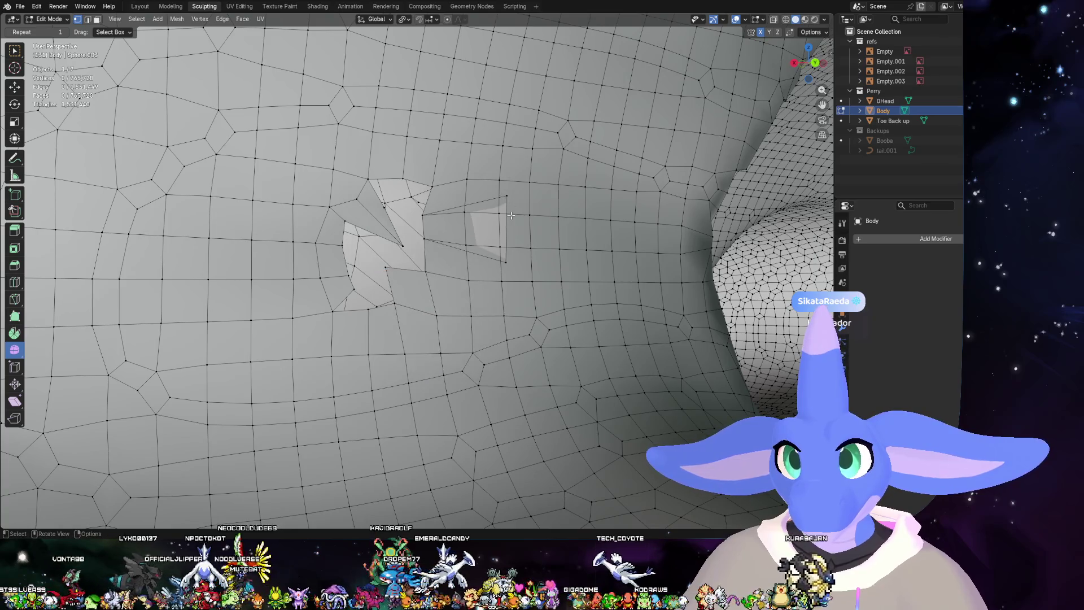
key(x)
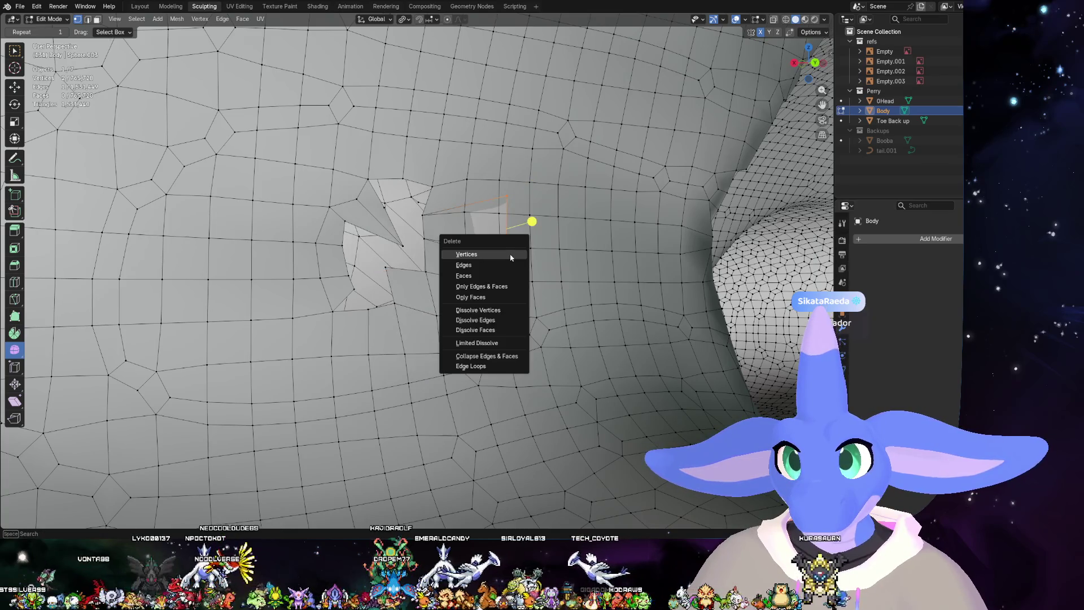
click(511, 255)
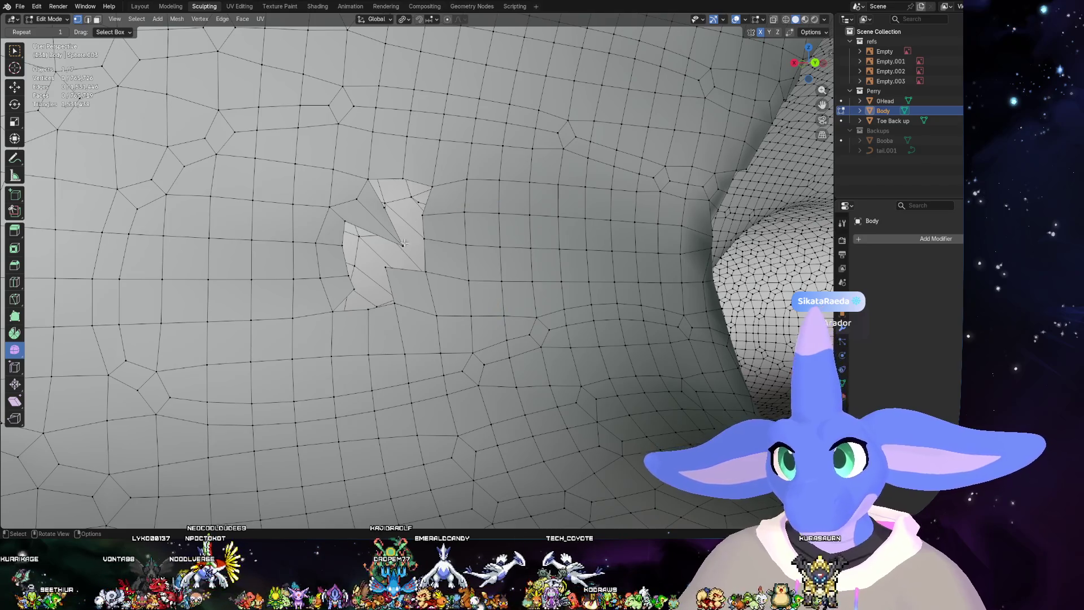
click(387, 249)
- Ctrl-click around the second hole's rim and attempt a Grid Fill
ctrl+click(346, 260)
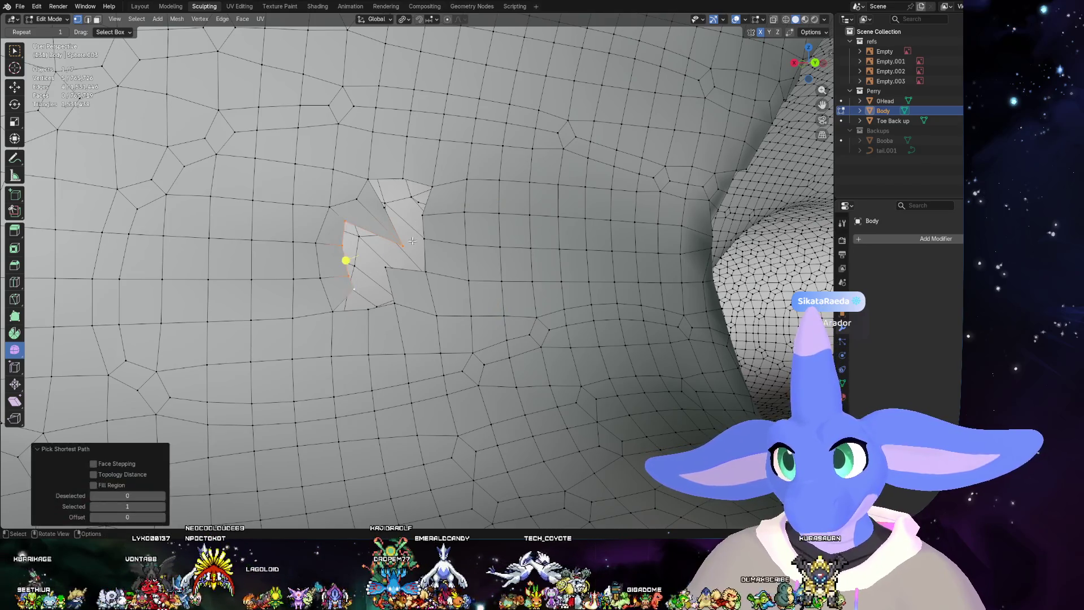
ctrl+click(356, 278)
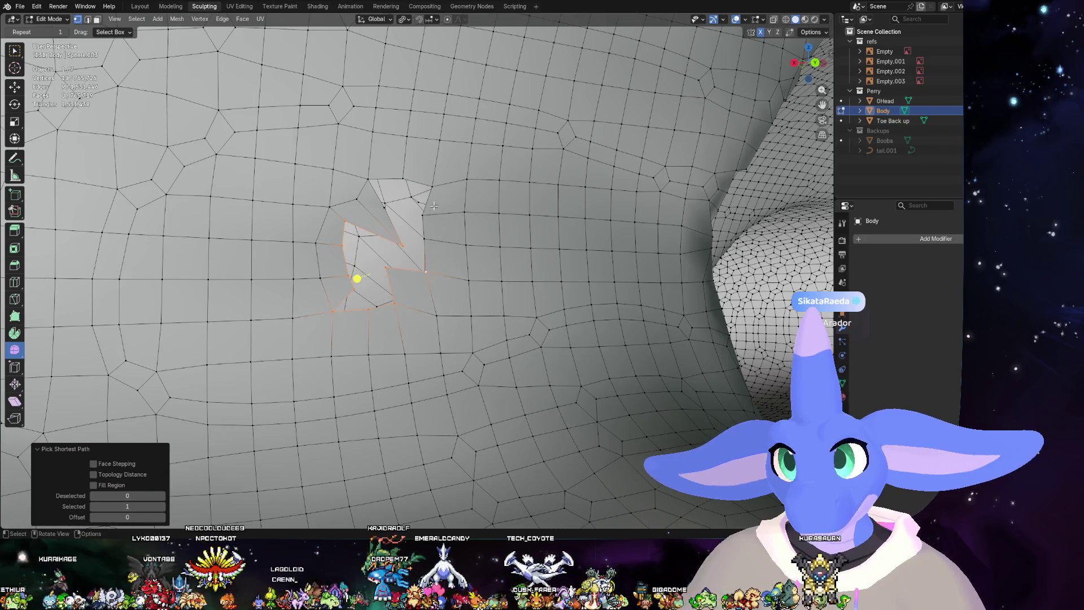
ctrl+click(413, 160)
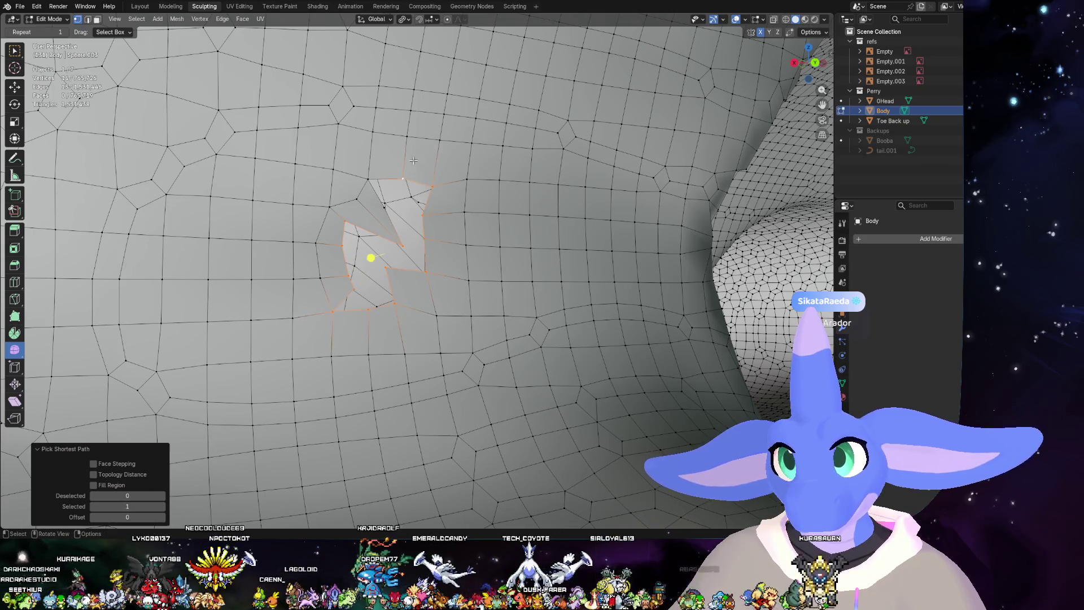
shift+click(369, 179)
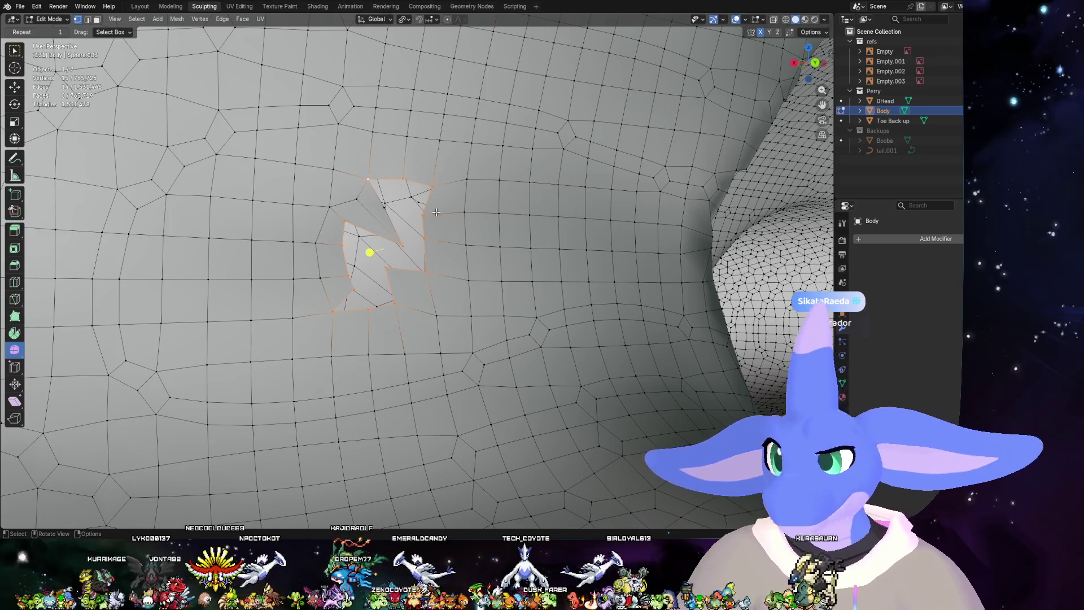
key(ctrl+f)
click(430, 213)
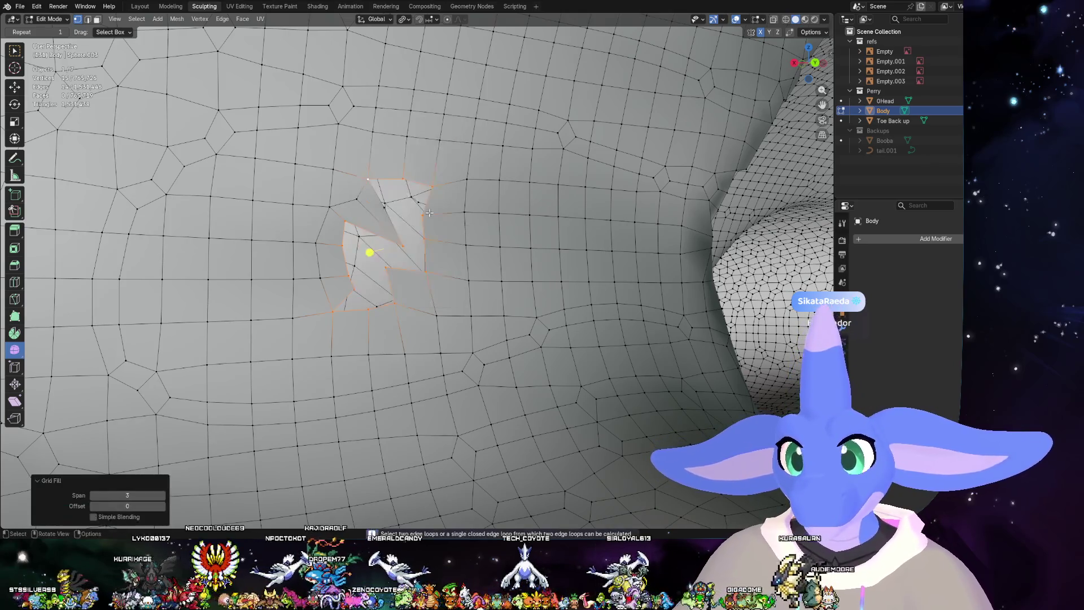
- Adjust the rim selection and retry the Grid Fill on the hole
mouse_move(430, 213)
middle_down()
mouse_move(445, 243)
mouse_move(418, 228)
middle_up()
scroll(447, 243, up, 2)
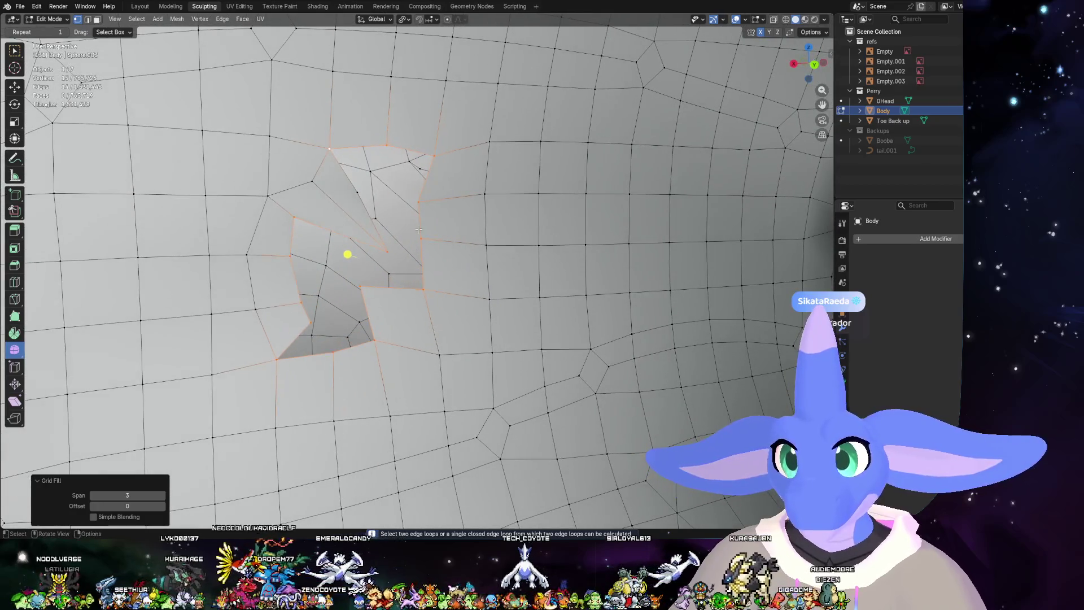
shift+click(365, 186)
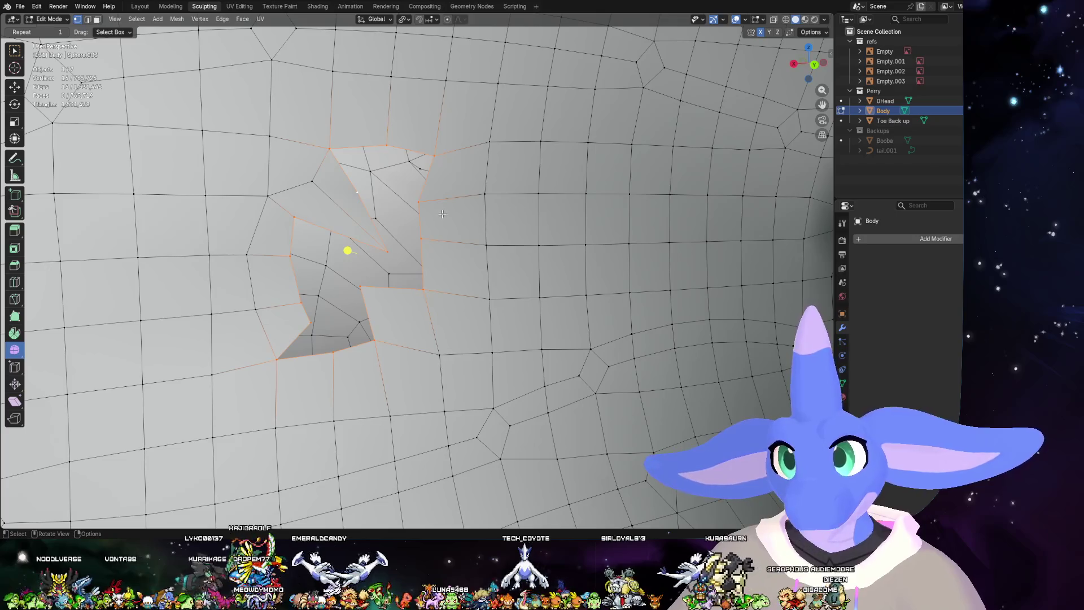
key(ctrl+f)
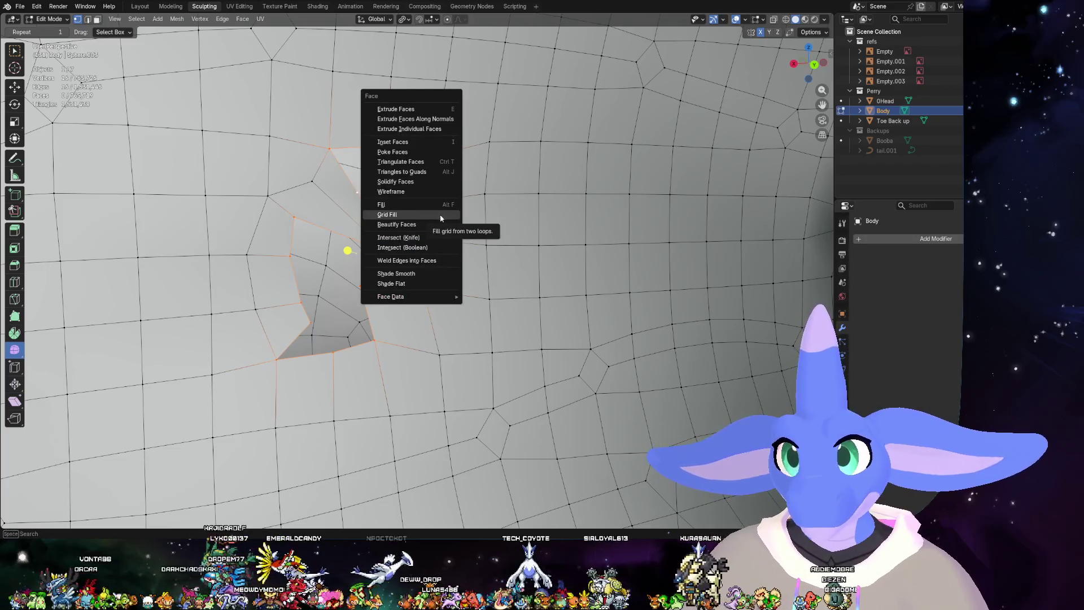
click(440, 216)
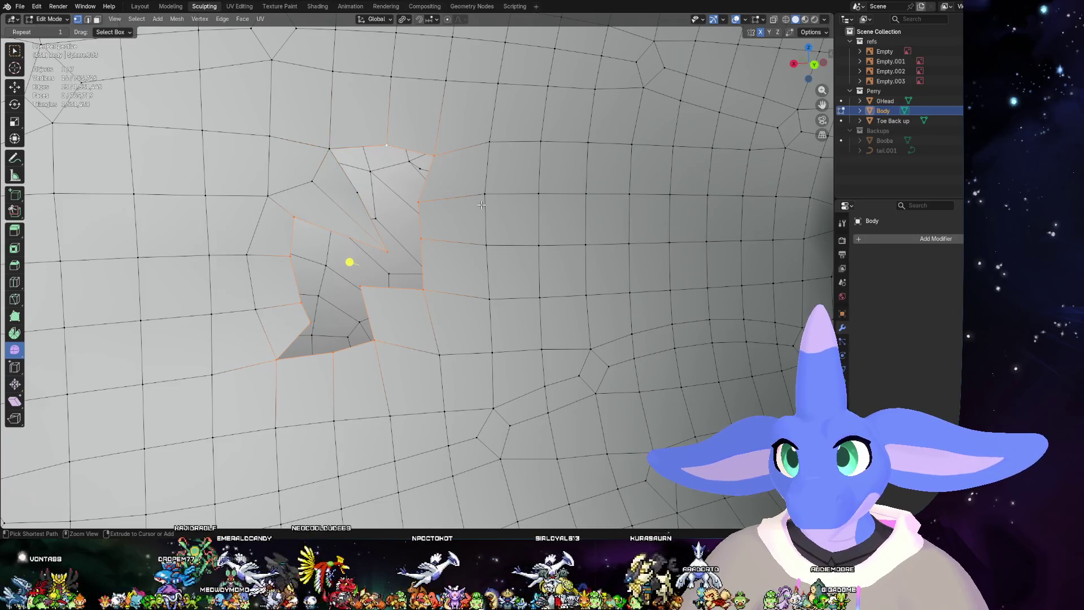
- Reselect the full boundary loop of the hole and Grid Fill it
ctrl+click(336, 147)
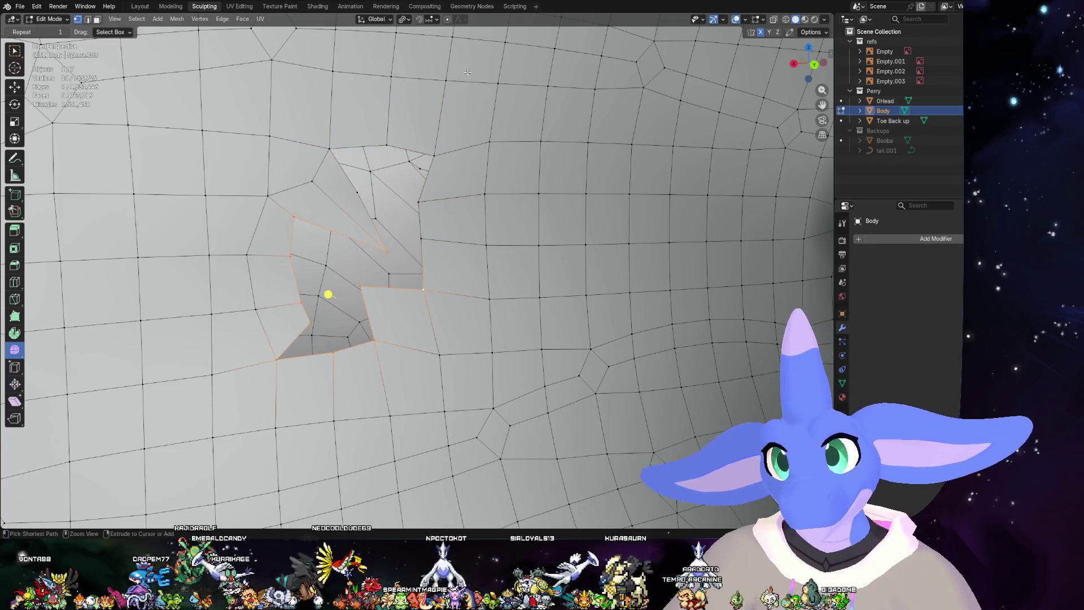
key(ctrl+z)
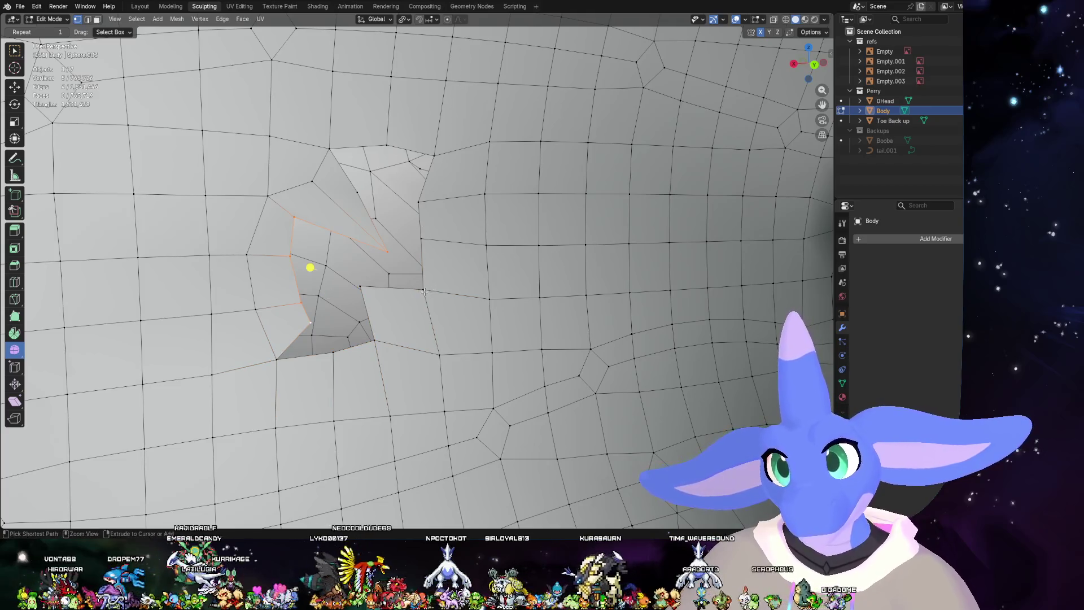
ctrl+click(437, 272)
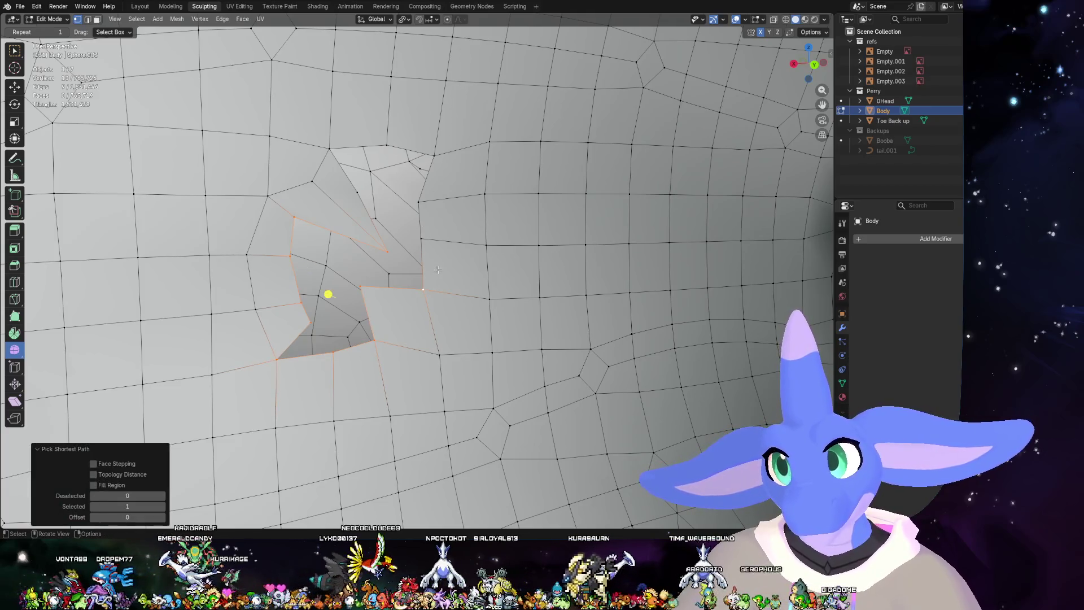
ctrl+click(440, 151)
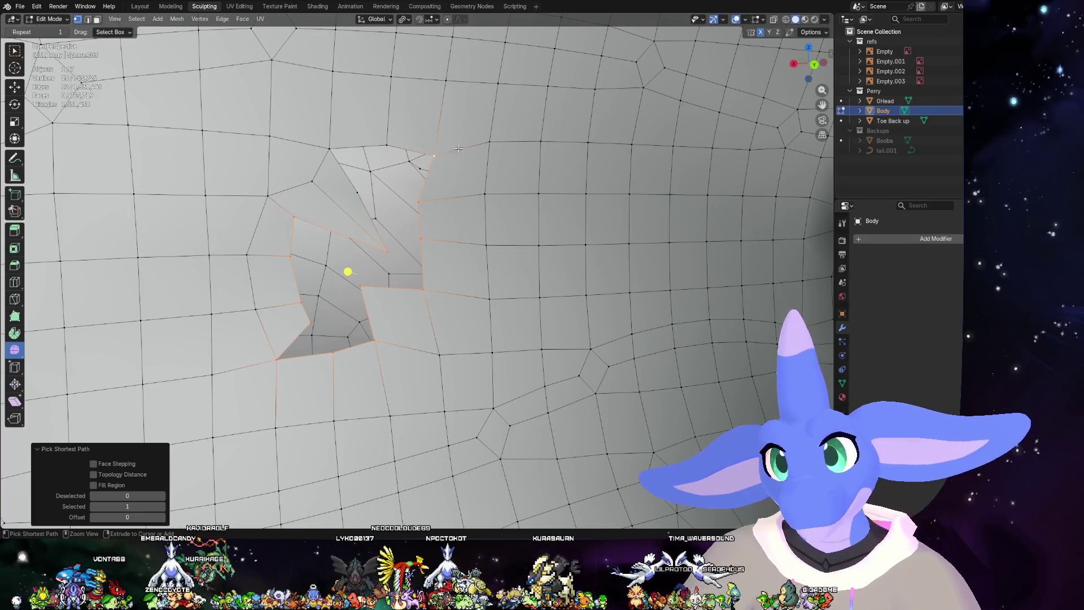
ctrl+click(458, 149)
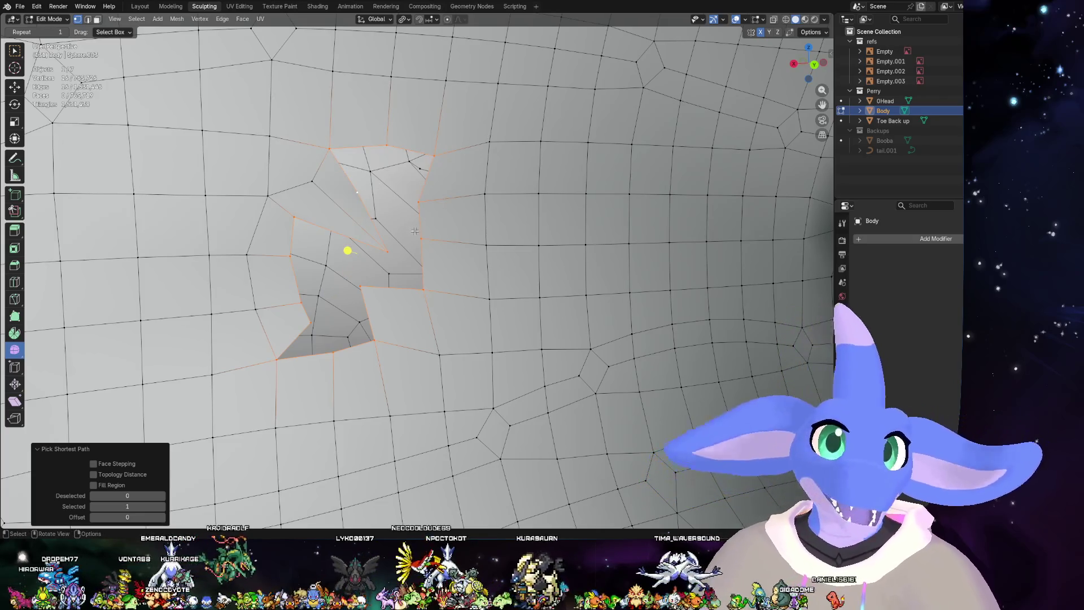
key(ctrl+f)
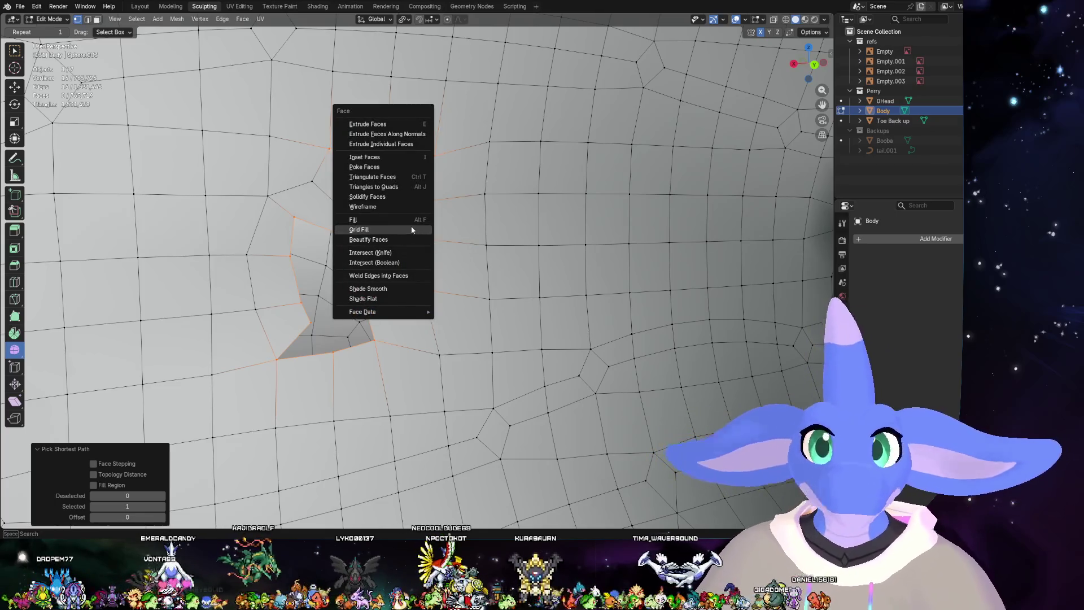
click(413, 231)
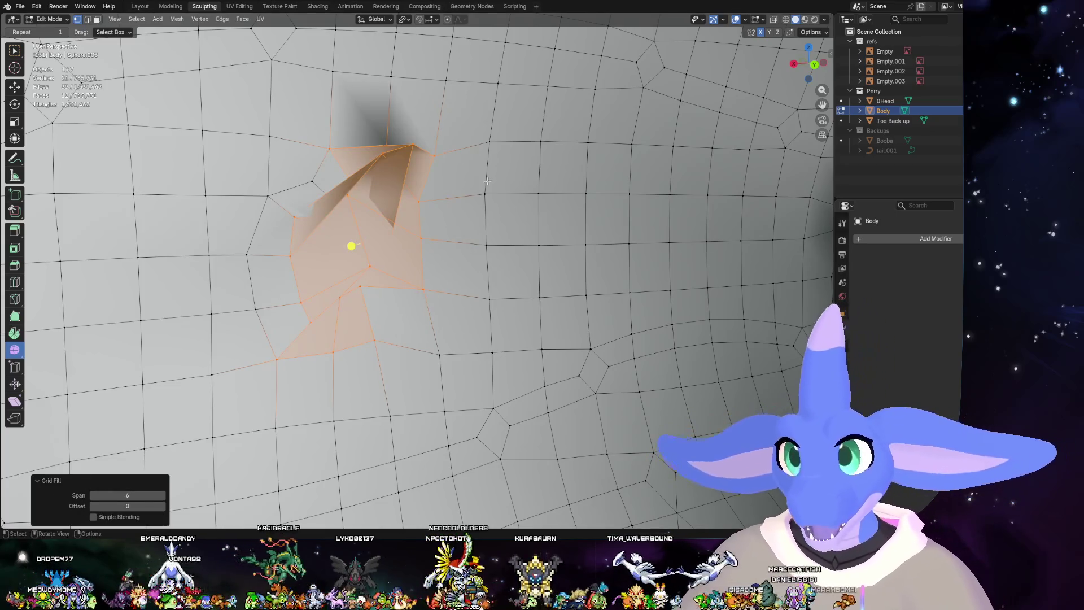
scroll(380, 245, up, 2)
- Grow the patch selection one ring, smooth its vertices and clear the selection
key(ctrl+KP_Add)
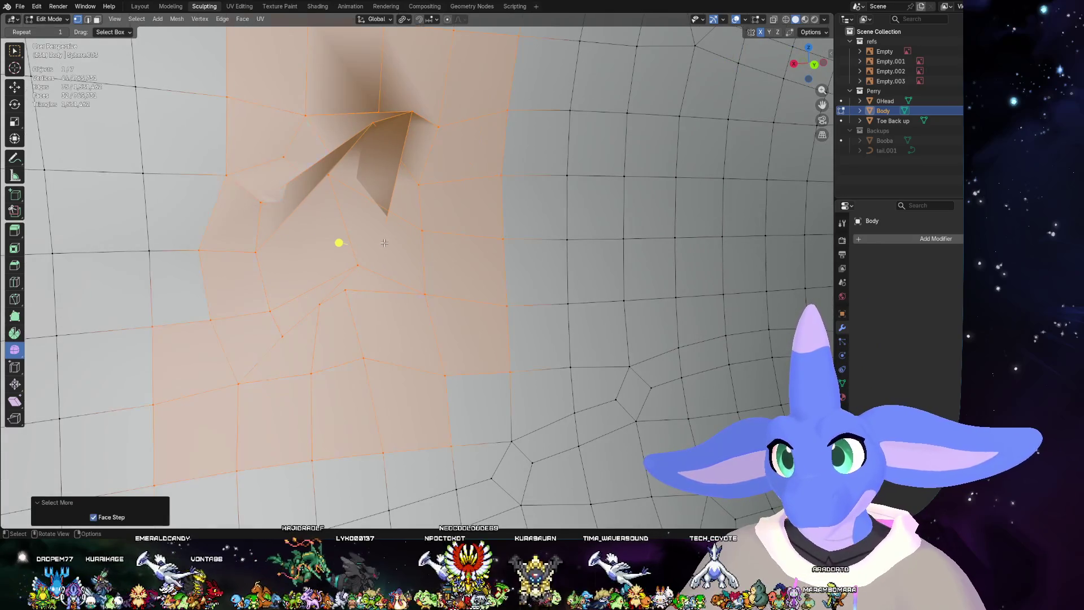
key(alt+s)
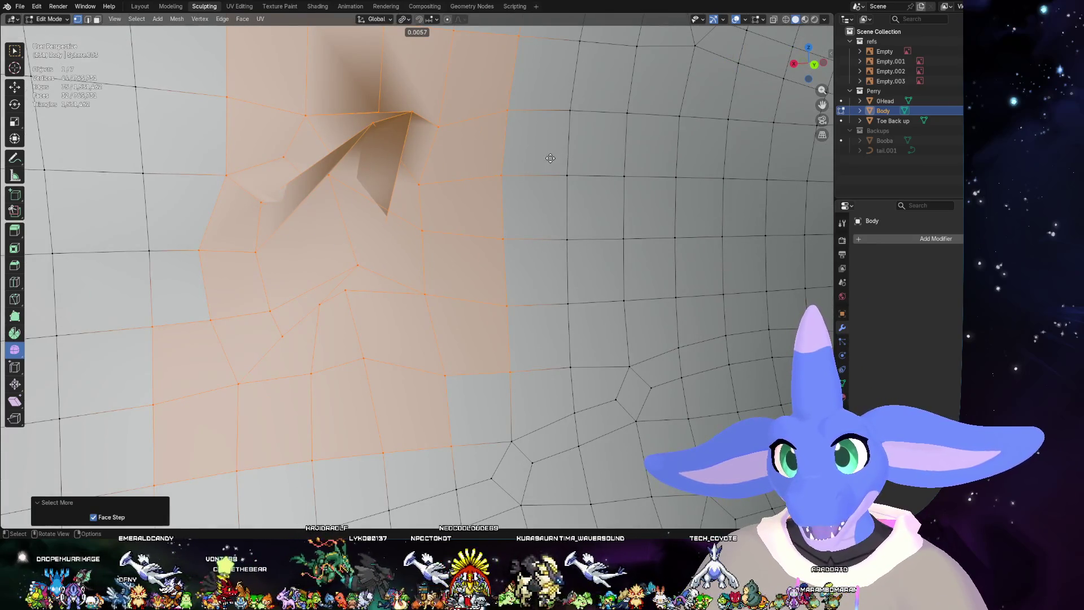
click(527, 153)
scroll(525, 181, down, 2)
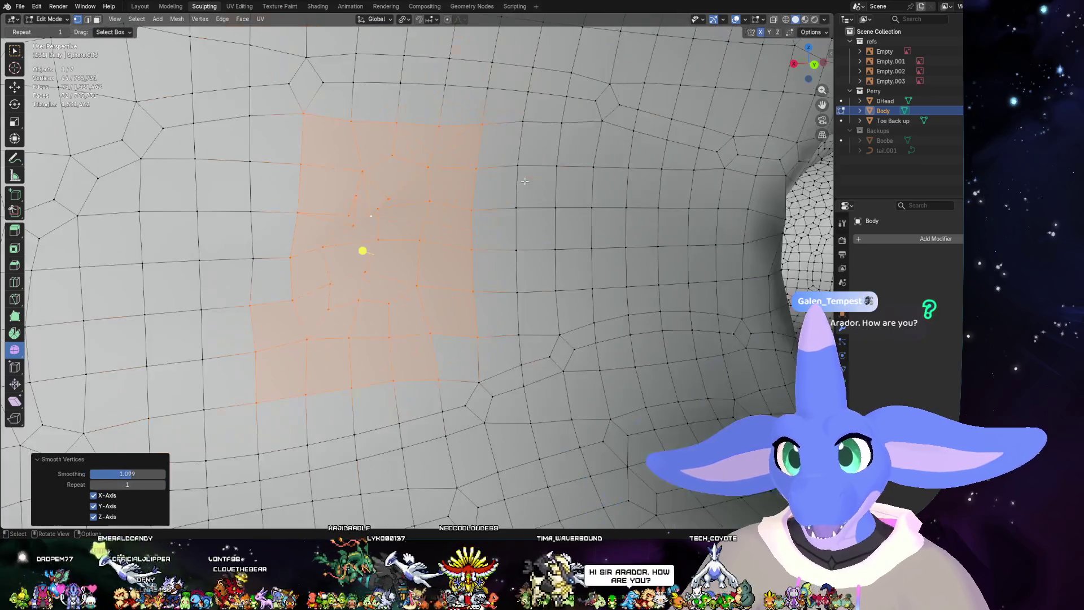
click(501, 197)
mouse_move(501, 197)
middle_down()
mouse_move(516, 253)
mouse_move(550, 254)
middle_up()
scroll(551, 254, down, 5)
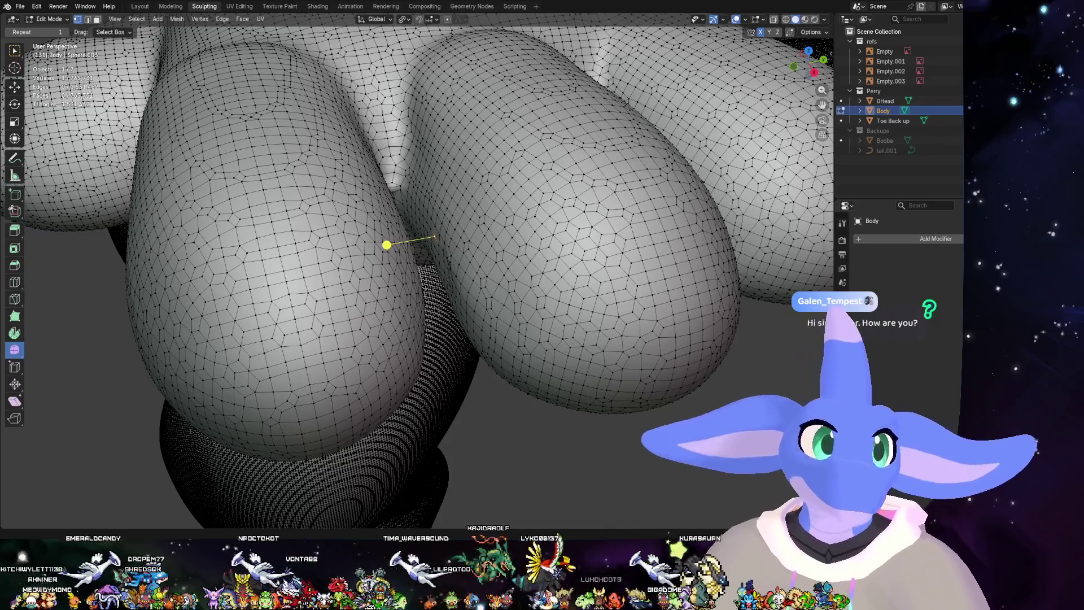
- Orbit to a close front view of the toes and switch the Body into Sculpt Mode
mouse_move(508, 306)
middle_down()
mouse_move(539, 322)
mouse_move(477, 256)
mouse_move(605, 202)
mouse_move(556, 238)
middle_up()
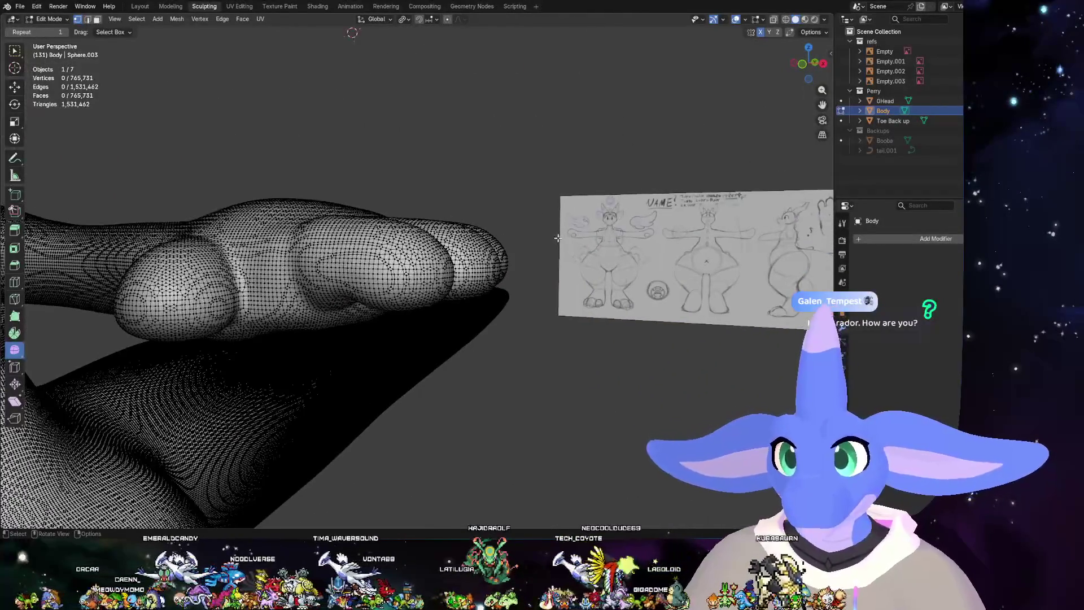
key(shift+s)
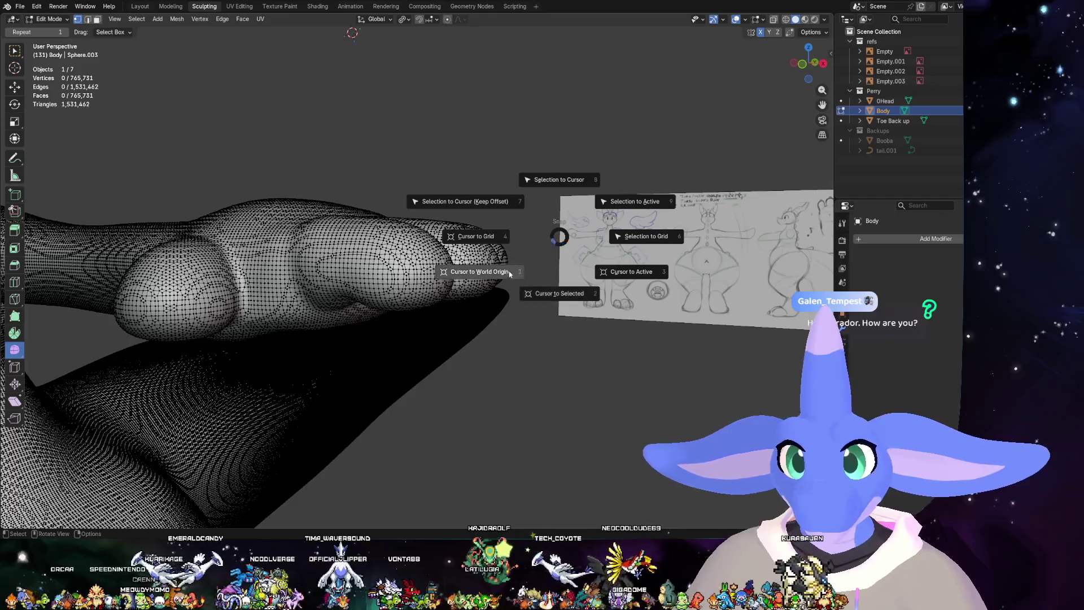
key(Escape)
middle_drag(571, 264, 461, 333)
scroll(461, 333, up, 3)
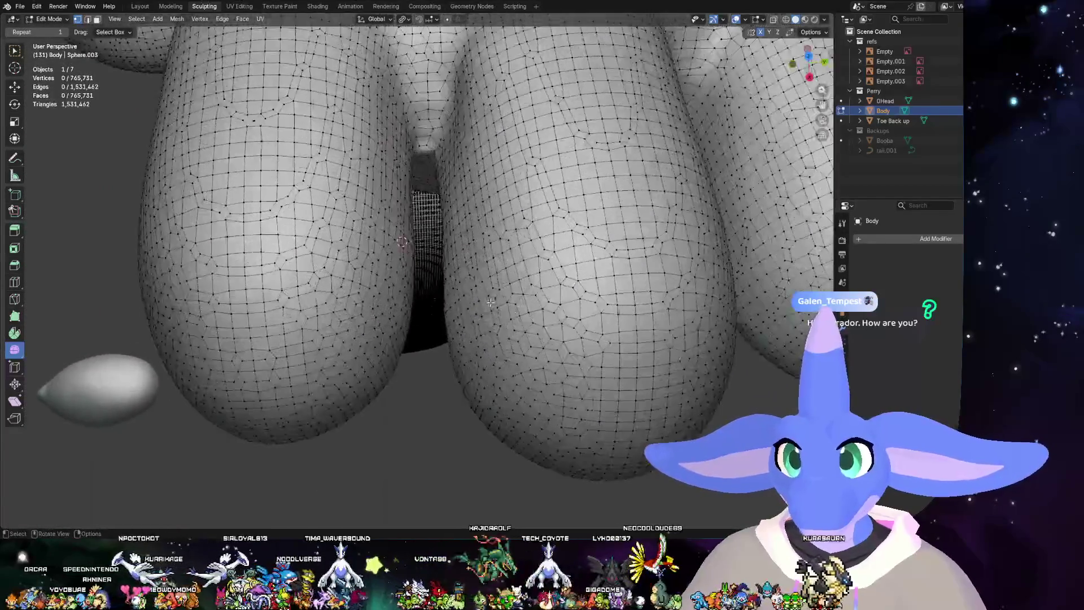
scroll(493, 310, up, 2)
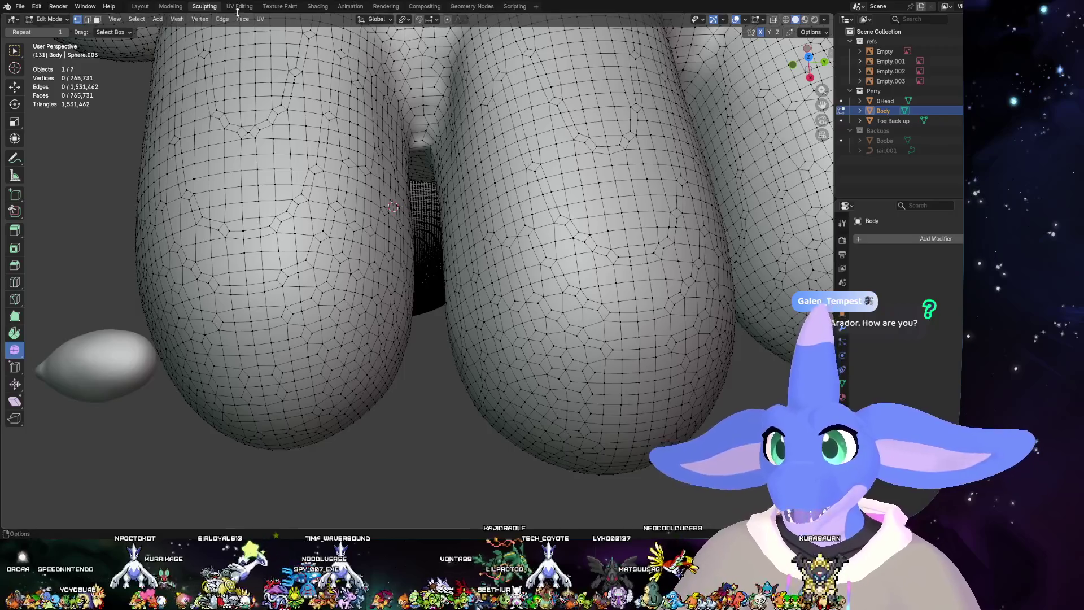
click(65, 19)
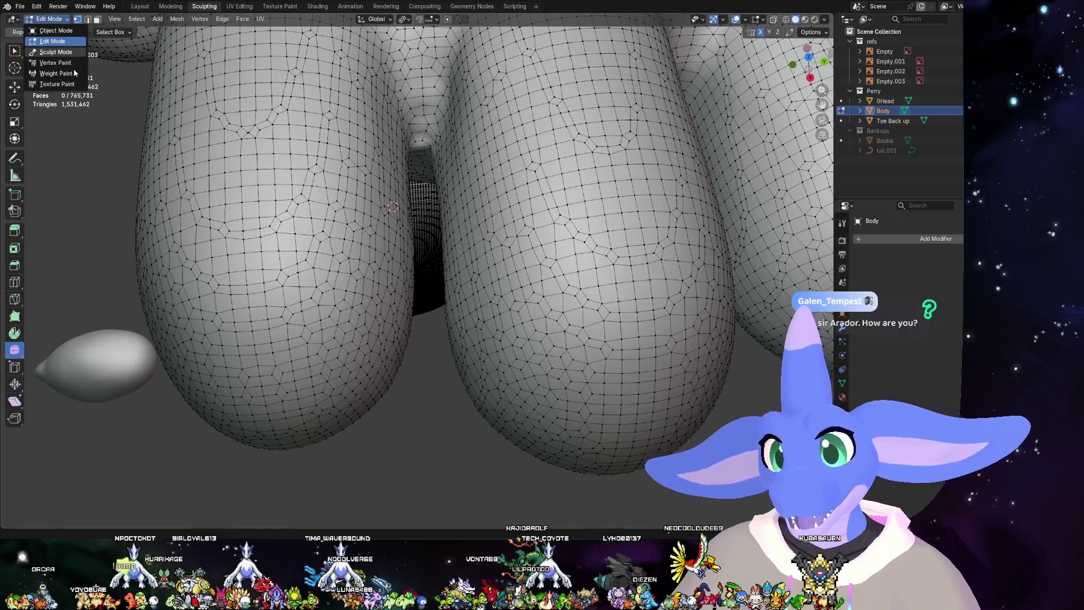
click(55, 52)
scroll(528, 283, down, 3)
- Choose the Elastic Grab brush, close in on the toe gap and reduce its size to 125 px
click(524, 510)
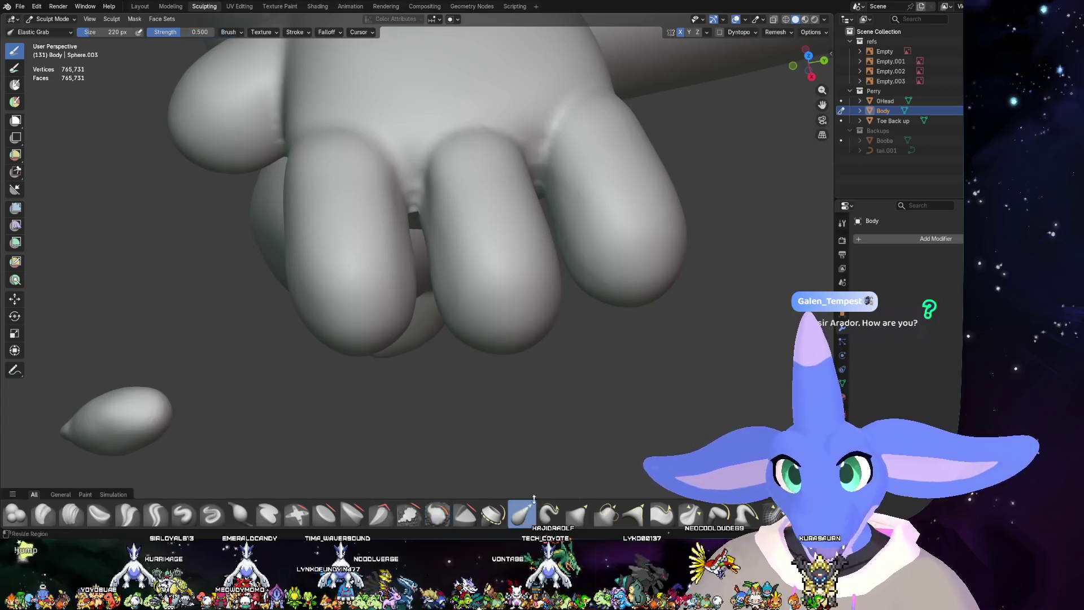
scroll(410, 312, up, 1)
scroll(412, 298, up, 1)
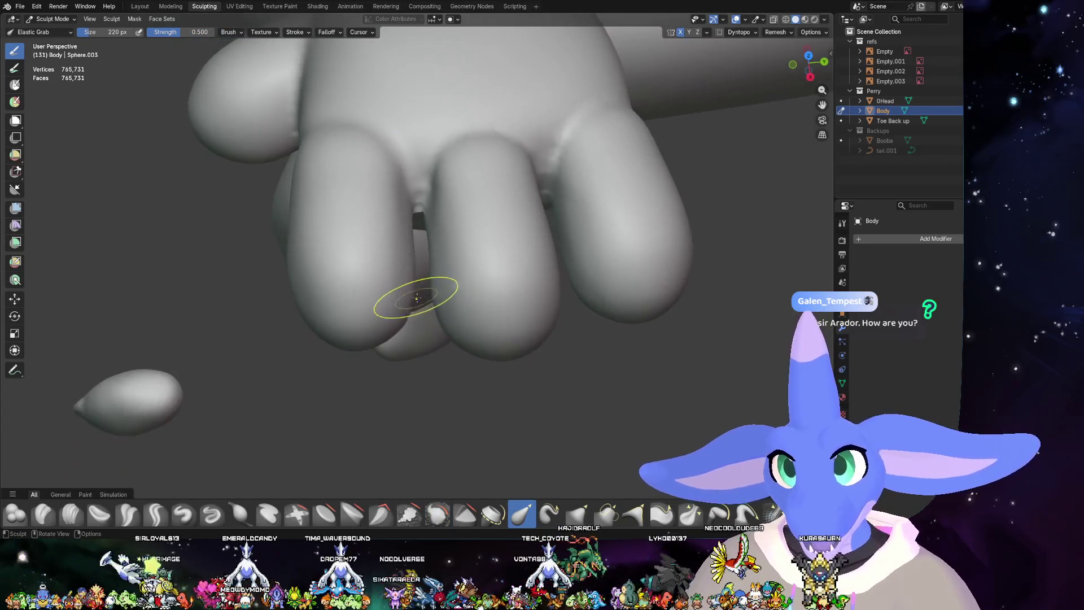
scroll(416, 279, up, 1)
scroll(410, 268, up, 1)
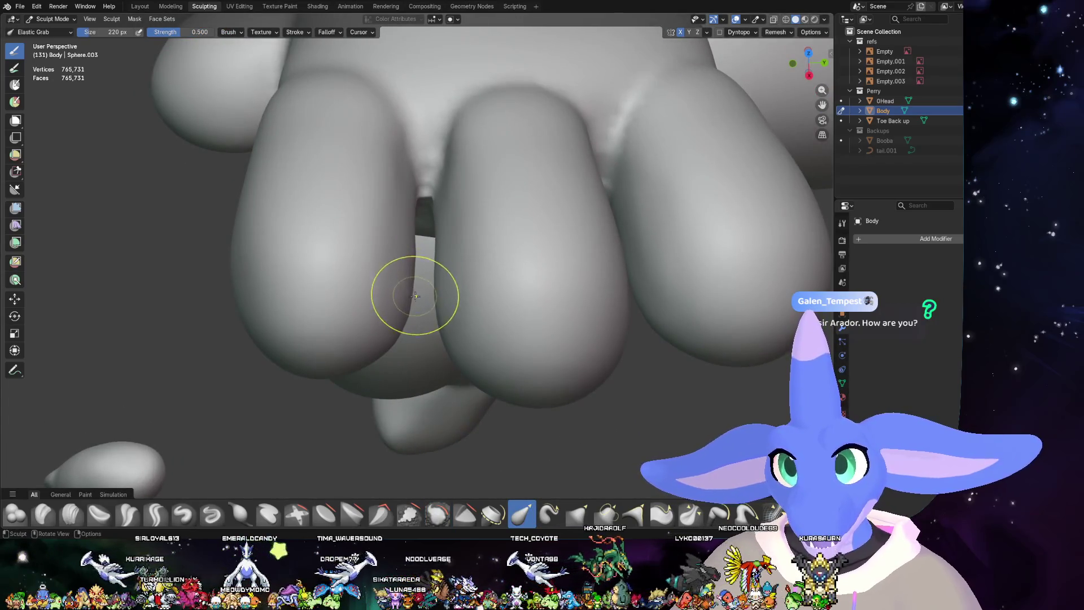
middle_drag(414, 295, 398, 265)
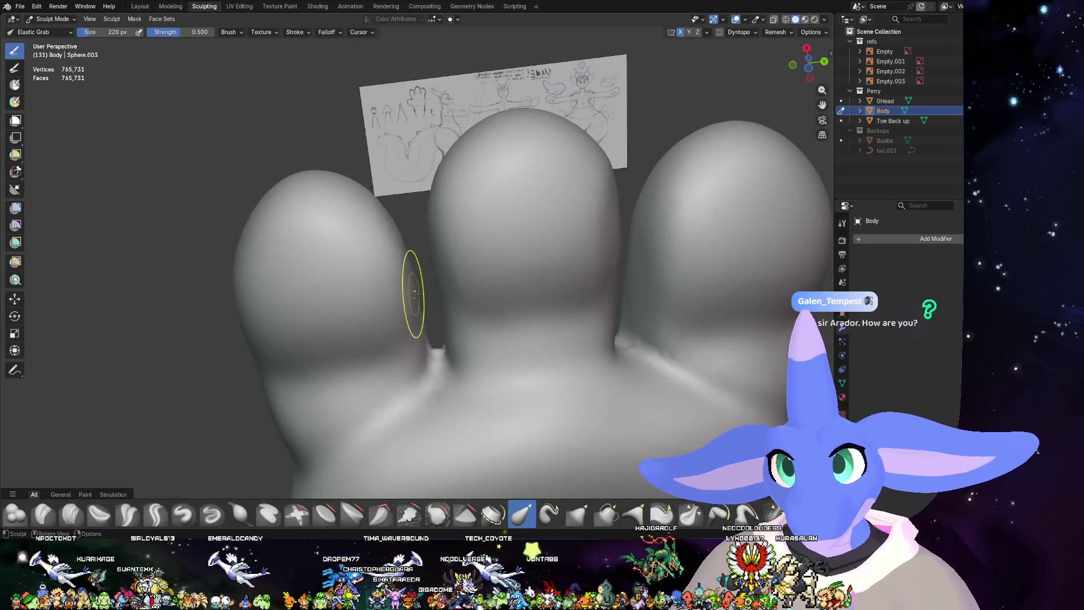
middle_drag(505, 272, 516, 260)
scroll(484, 279, up, 4)
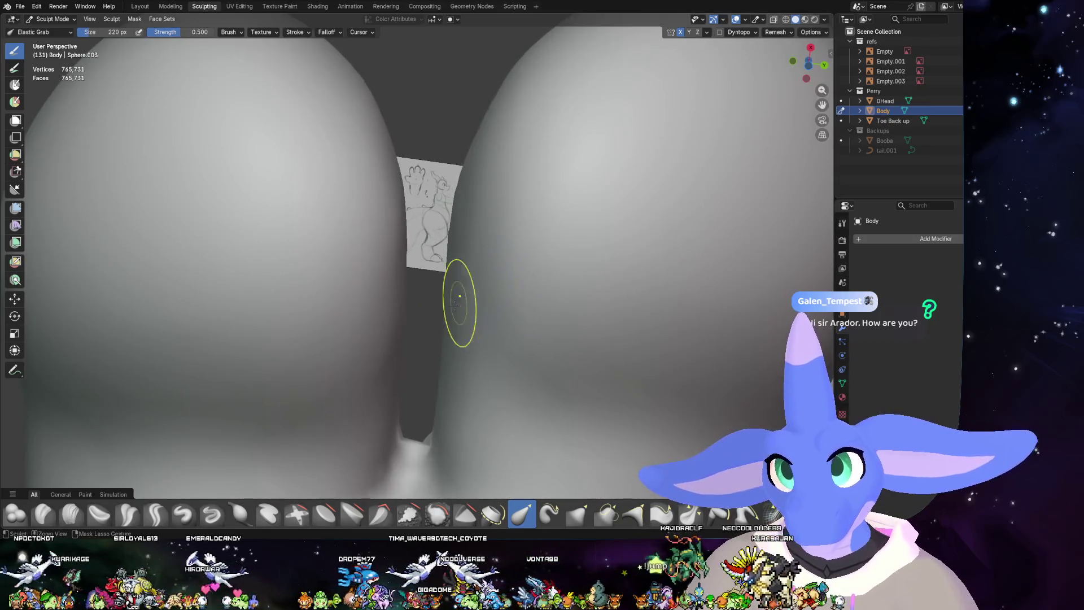
right_click(430, 302)
middle_drag(423, 281, 404, 329)
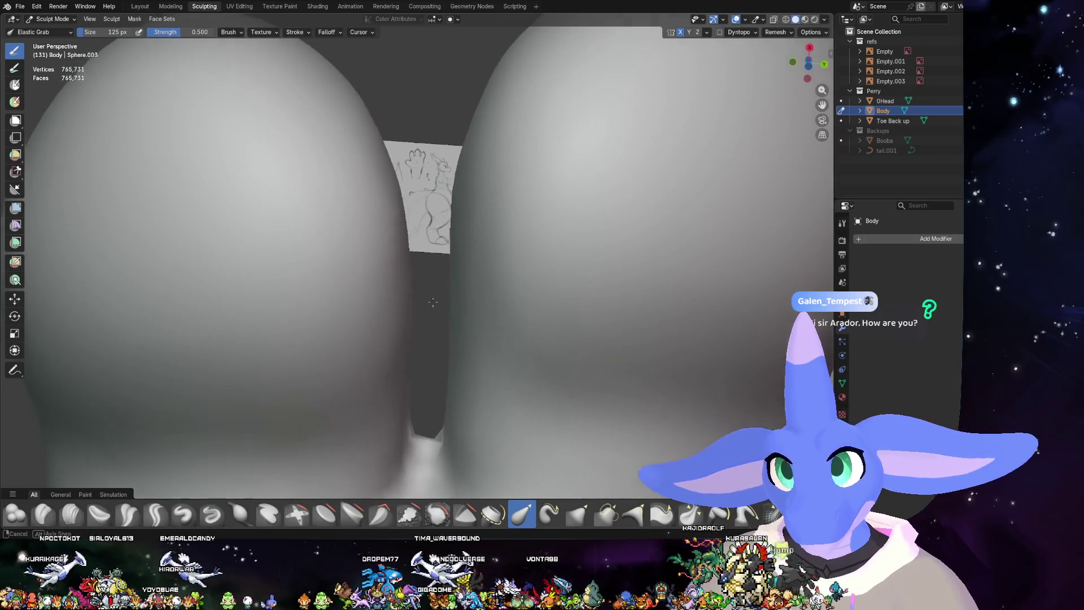
- Enlarge the brush size to 180 px, then pick the Layer brush
right_click(420, 297)
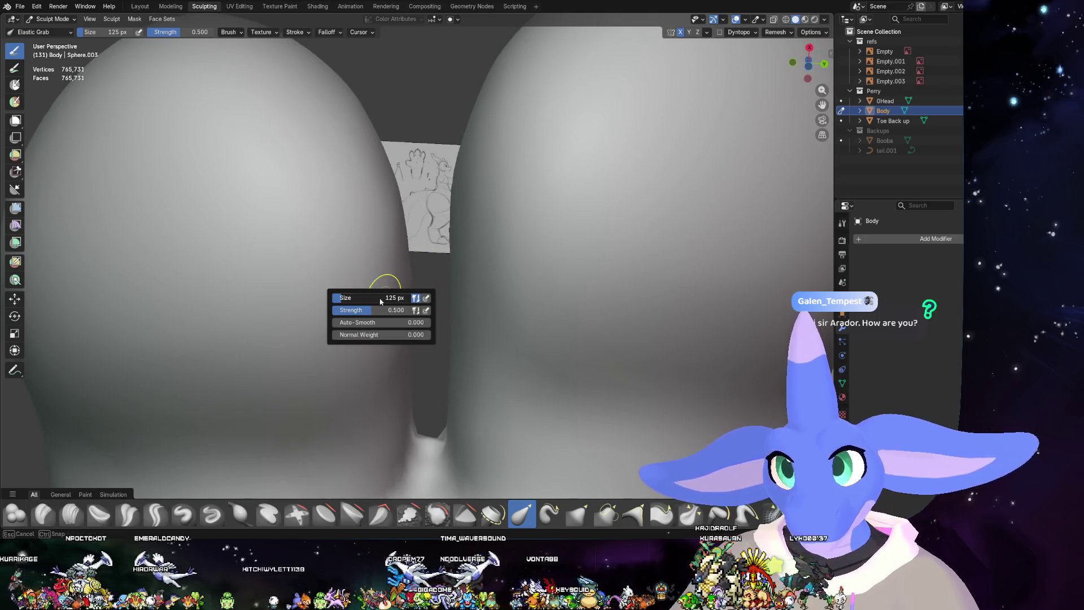
drag(394, 299, 415, 262)
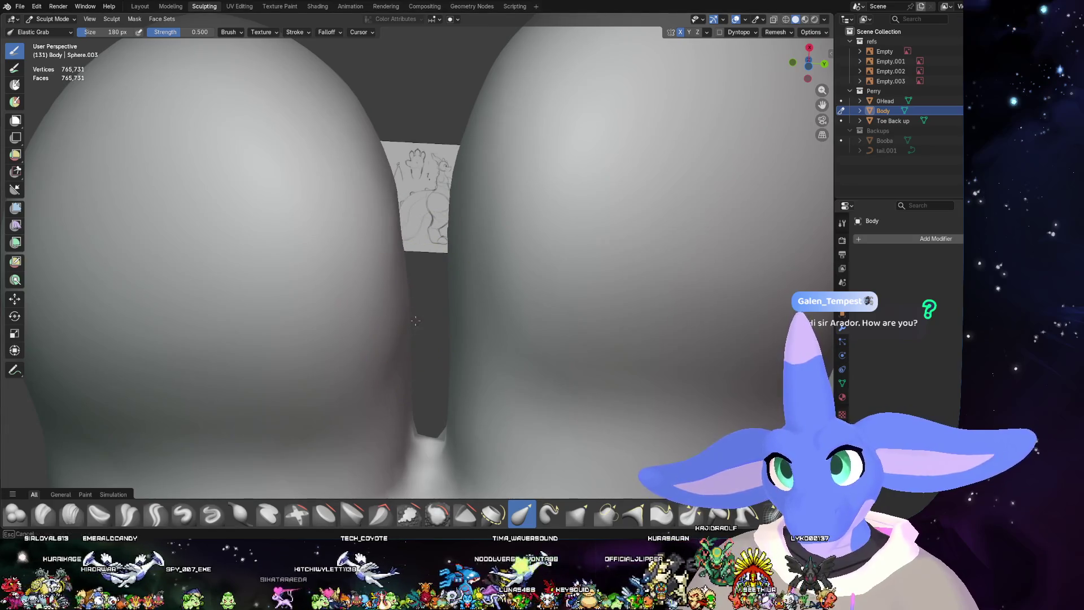
middle_drag(450, 180, 501, 315)
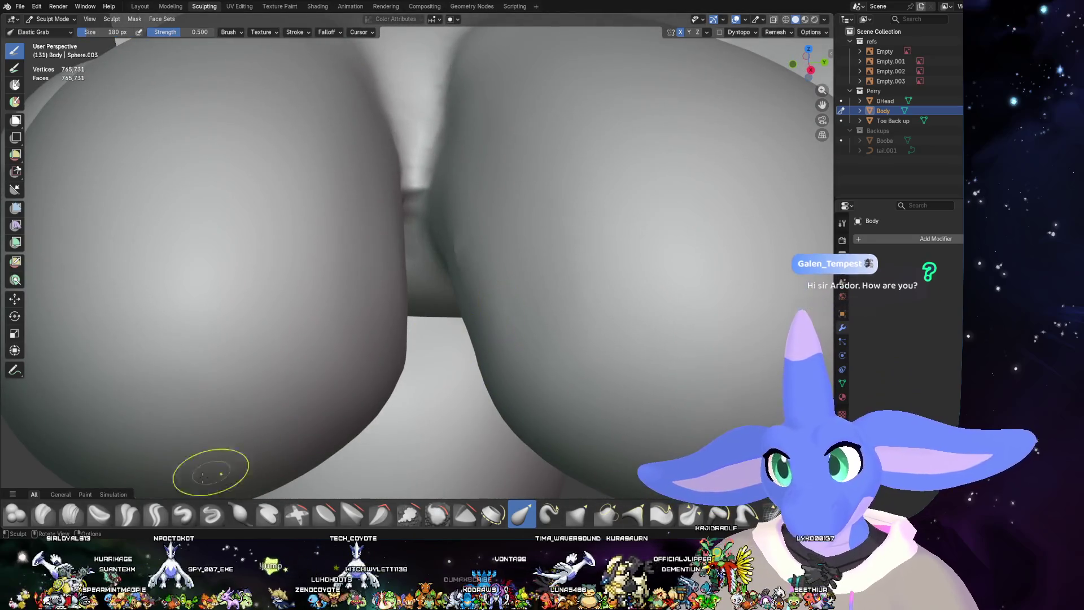
click(268, 513)
- Set the Layer brush height to 0.01 m after a first groove stroke between the toes
middle_drag(423, 357, 455, 209)
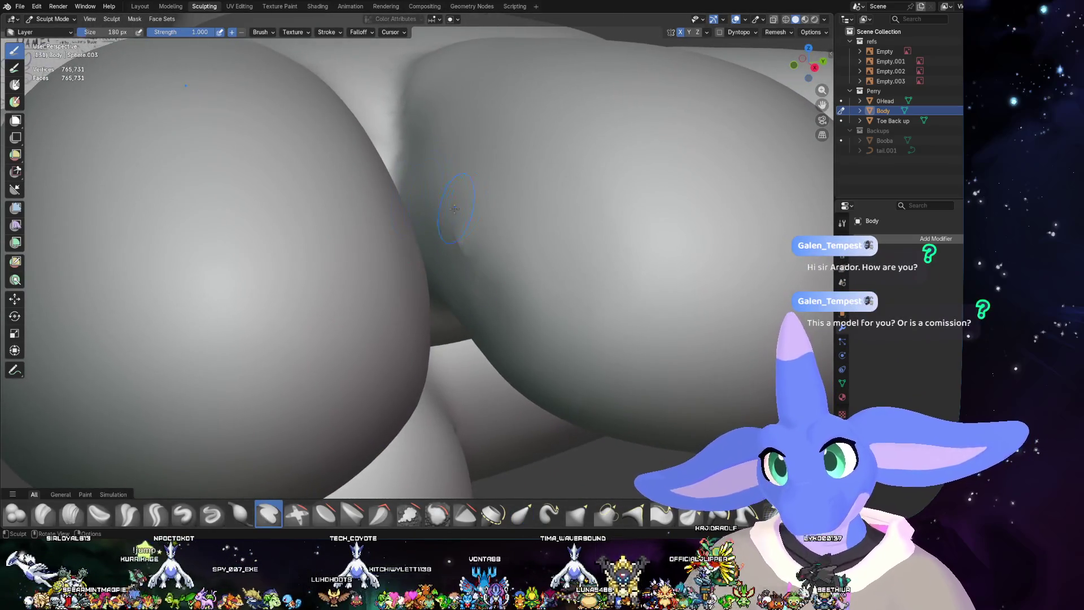
drag(437, 173, 428, 224)
middle_drag(475, 200, 498, 215)
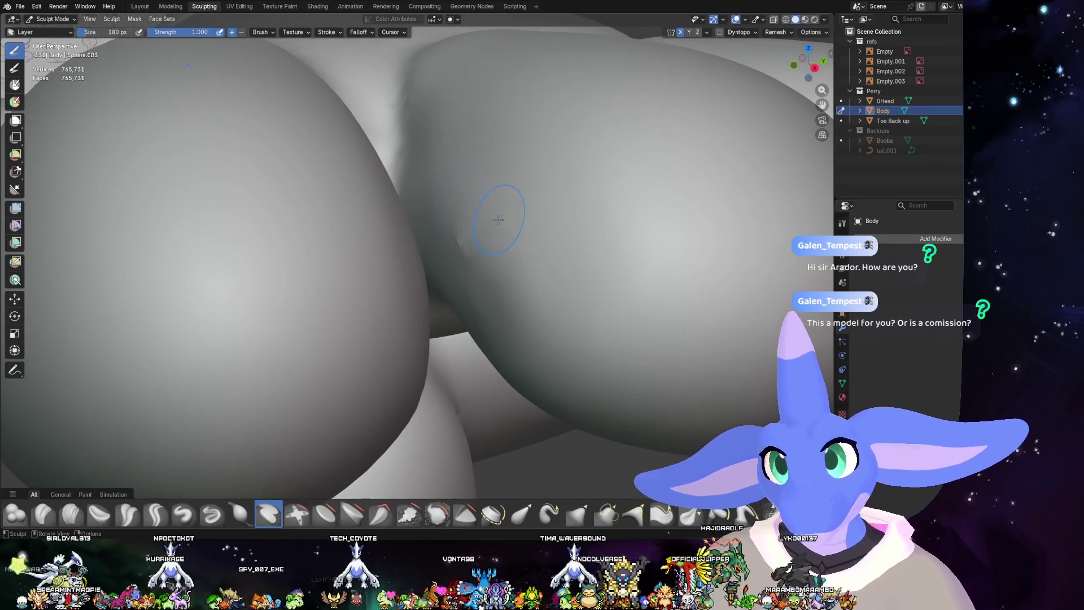
right_click(500, 215)
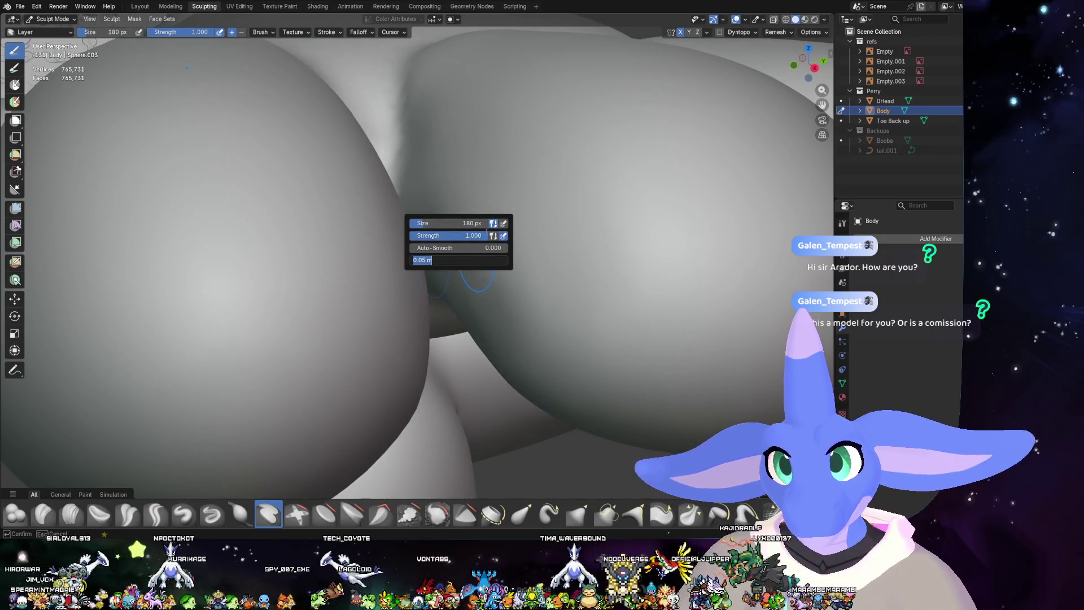
text(0.01)
key(Return)
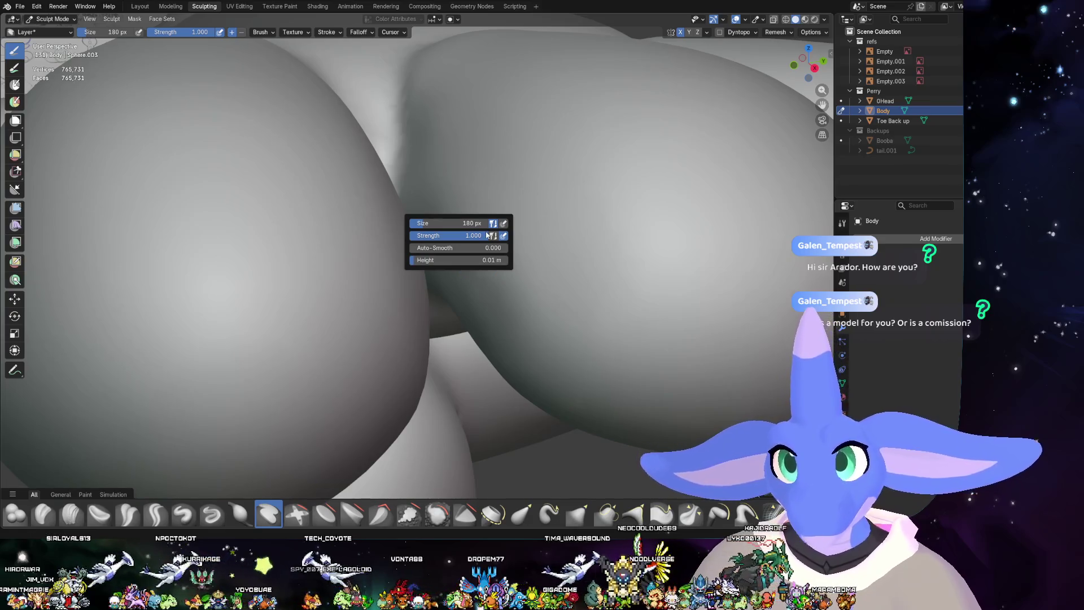
- Undo the overly dark groove and carve a fainter crease along the toe, then inspect it
drag(424, 194, 504, 196)
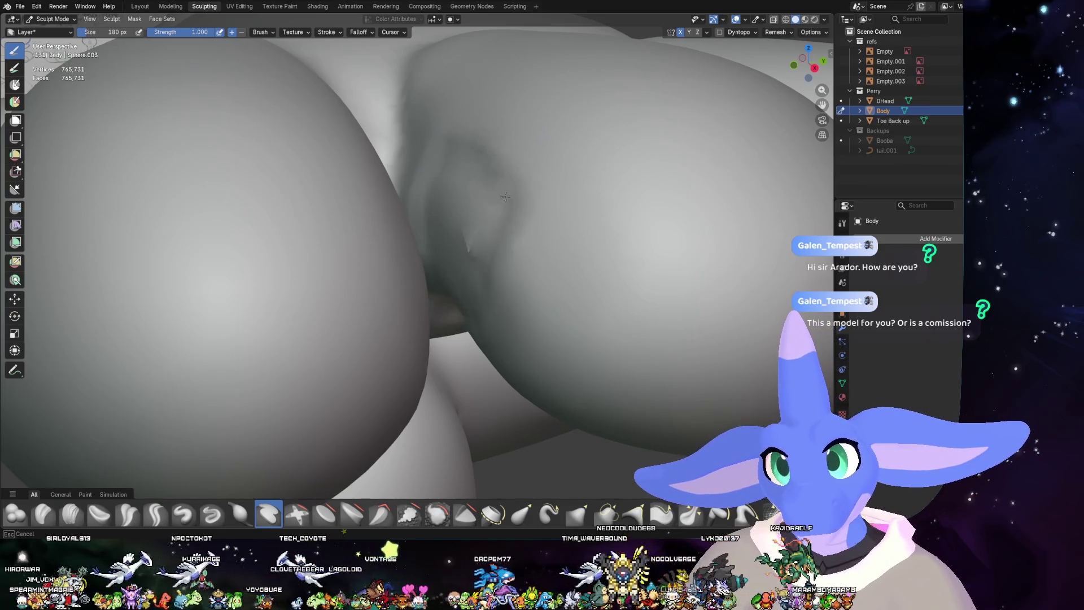
key(ctrl+z)
drag(419, 161, 572, 275)
mouse_move(572, 275)
middle_down()
mouse_move(552, 307)
mouse_move(439, 230)
mouse_move(477, 276)
middle_up()
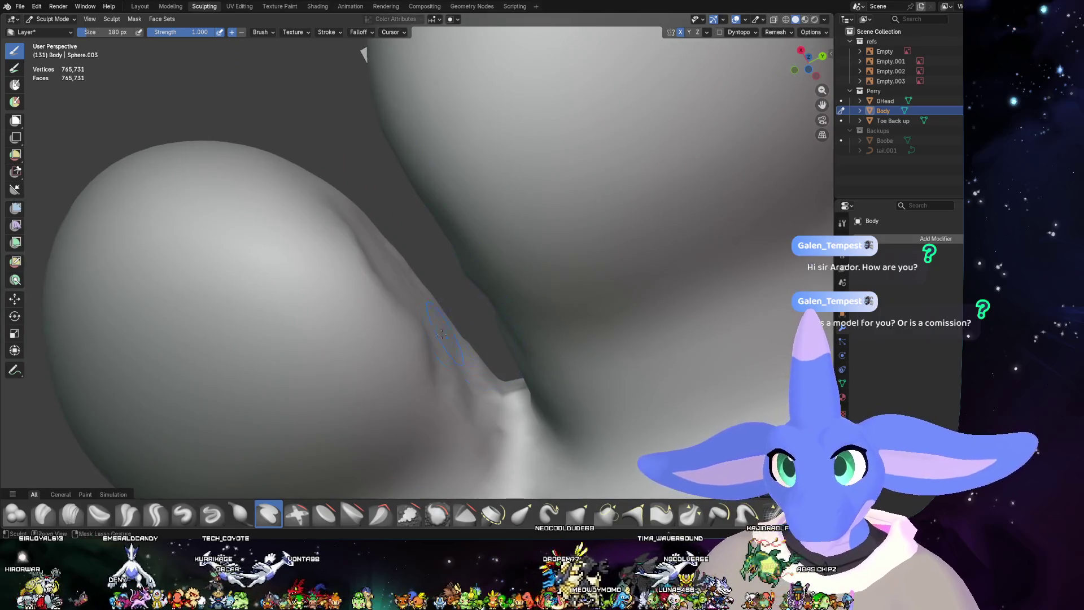
mouse_move(441, 332)
middle_down()
mouse_move(712, 321)
mouse_move(533, 288)
middle_up()
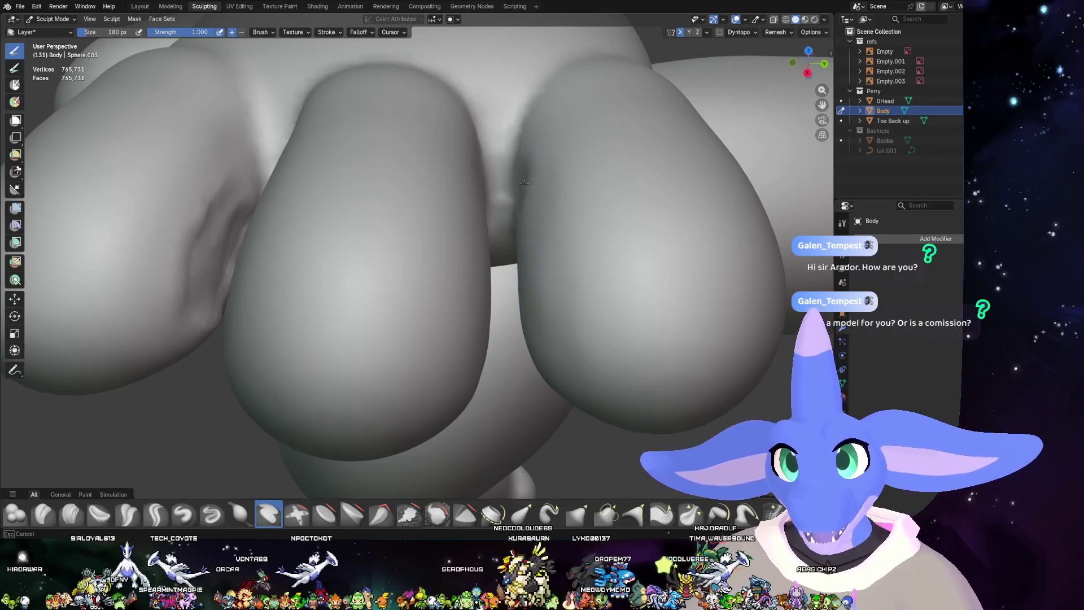
middle_drag(540, 242, 492, 266)
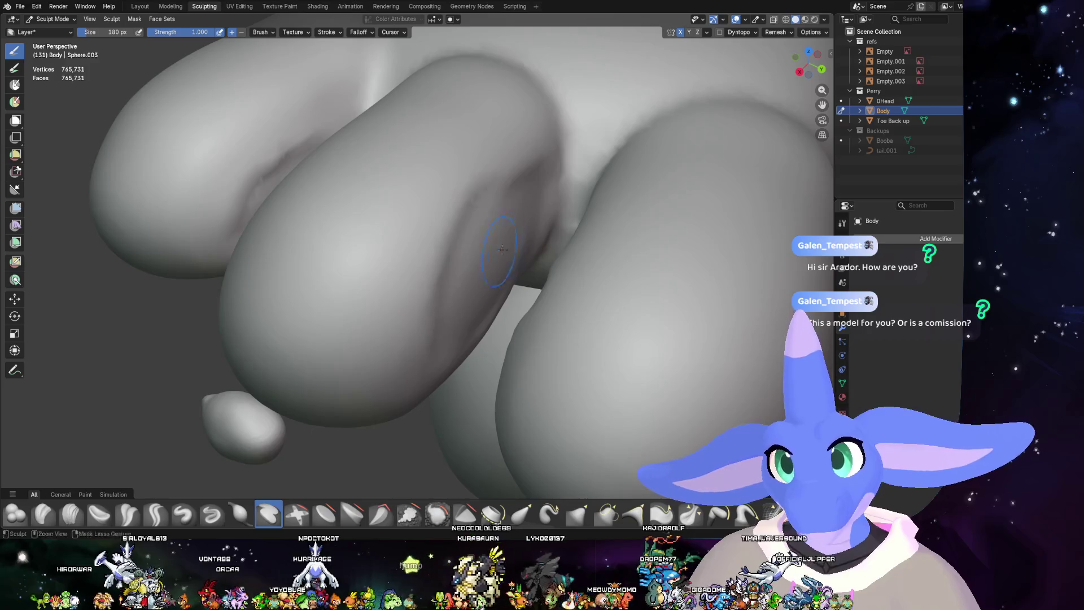
- Switch to the Smooth brush with Shift+S and lower its strength to 0.765
key(shift+s)
drag(457, 220, 492, 266)
right_click(481, 212)
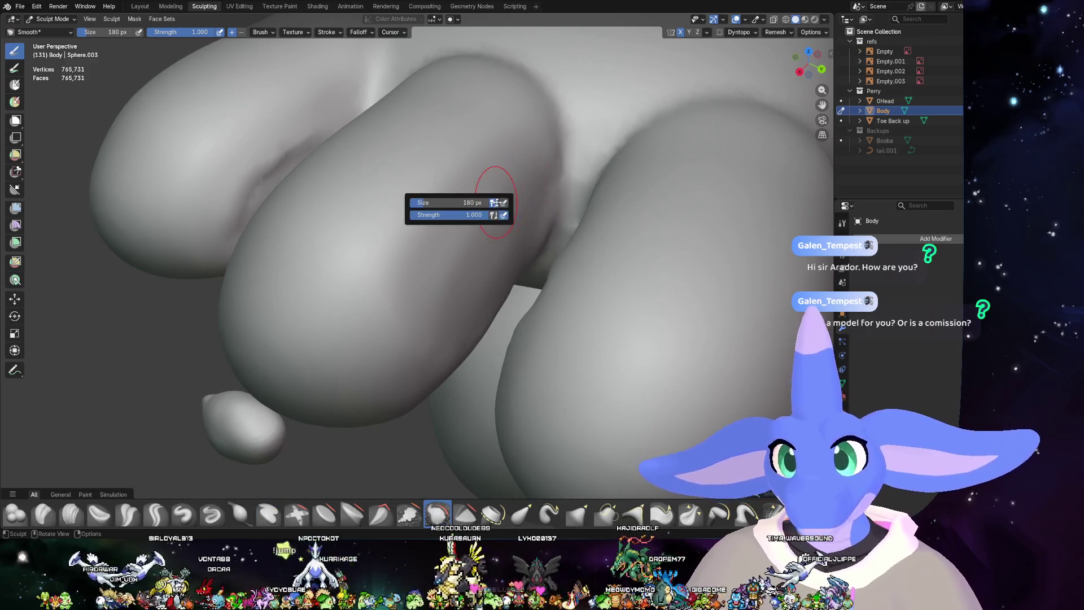
drag(465, 197, 465, 197)
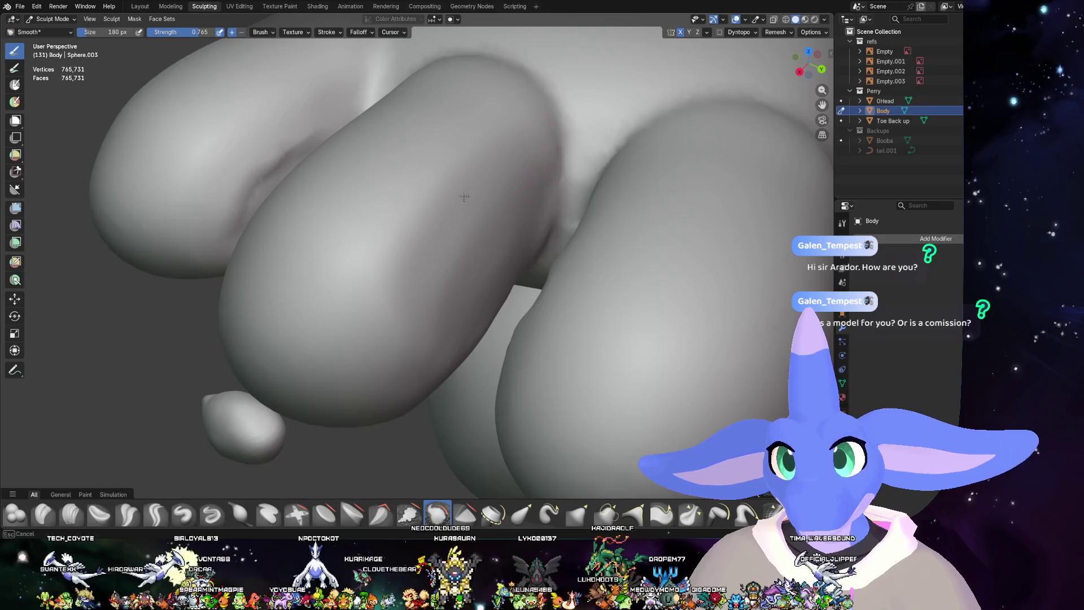
- Orbit around the toes to inspect the softened creases from several angles
middle_drag(471, 317, 366, 397)
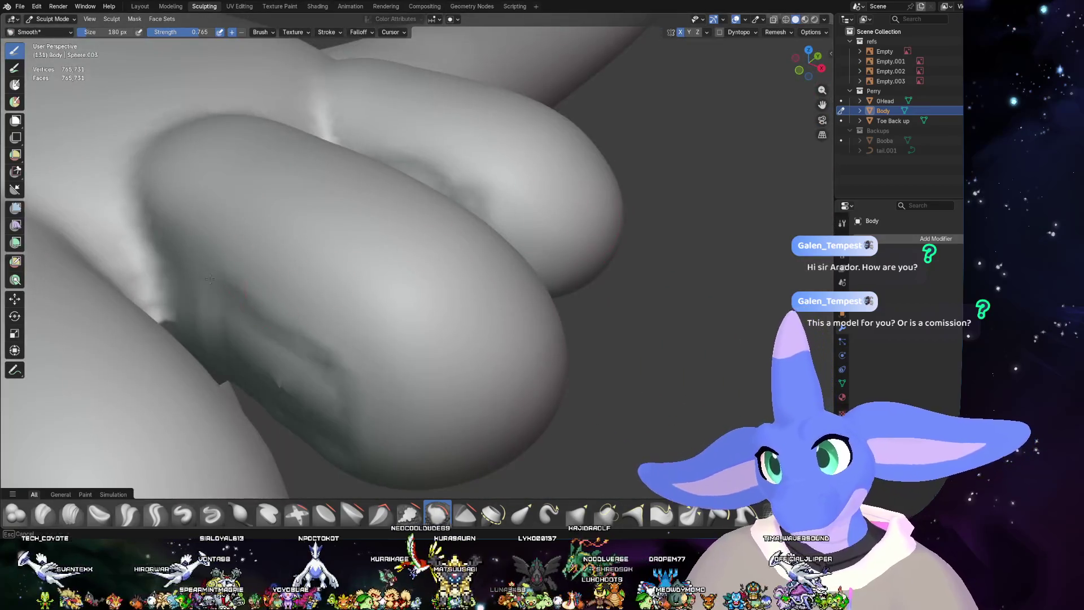
mouse_move(291, 401)
middle_down()
mouse_move(200, 327)
mouse_move(169, 259)
mouse_move(153, 334)
middle_up()
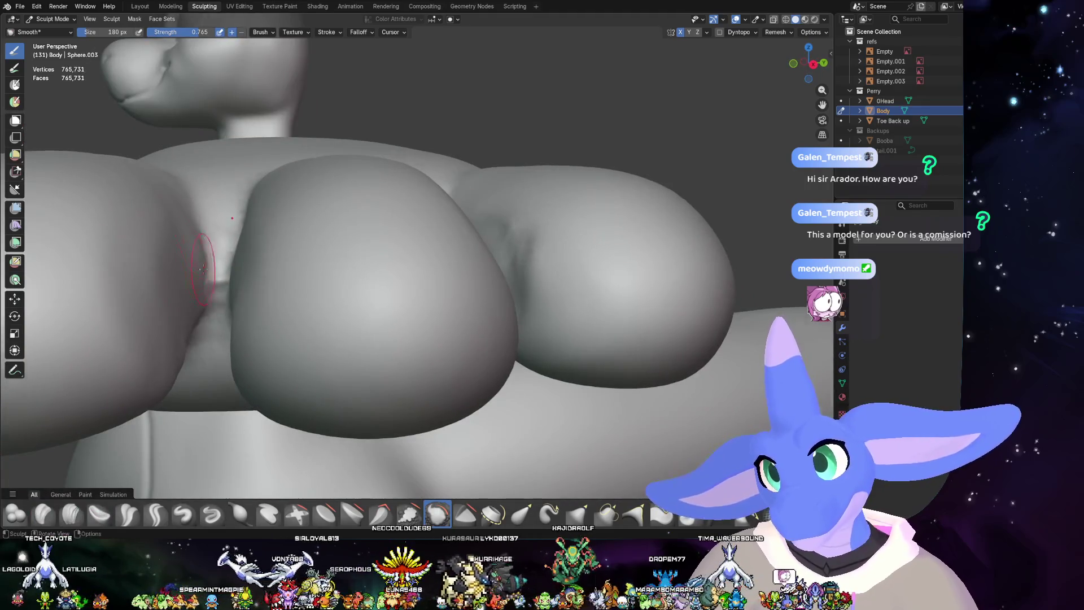
middle_drag(204, 267, 136, 328)
middle_drag(186, 296, 206, 351)
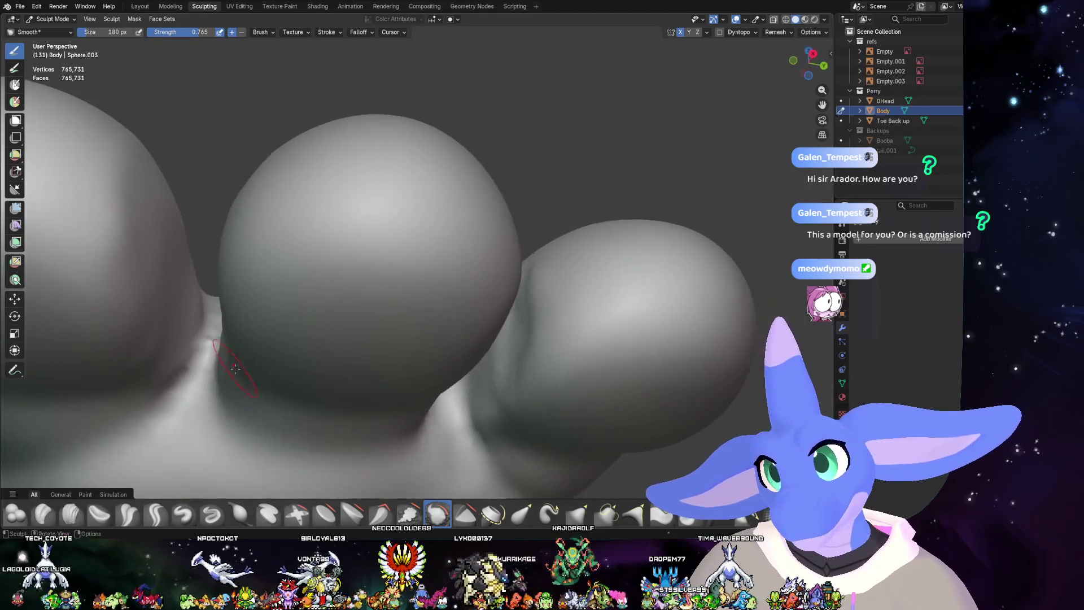
middle_drag(562, 311, 517, 362)
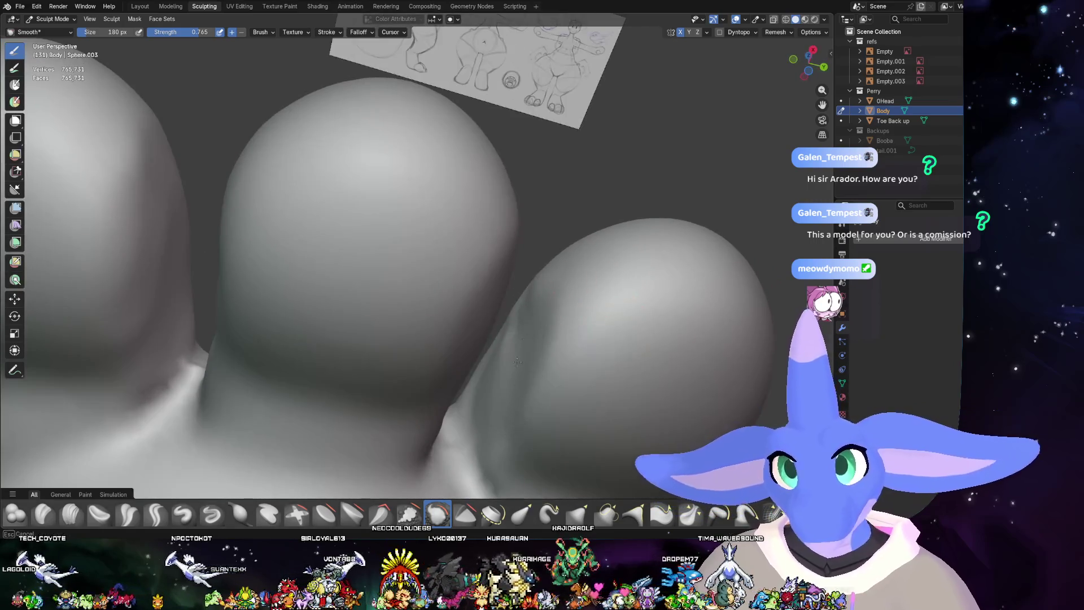
middle_drag(527, 307, 572, 315)
middle_drag(562, 273, 544, 326)
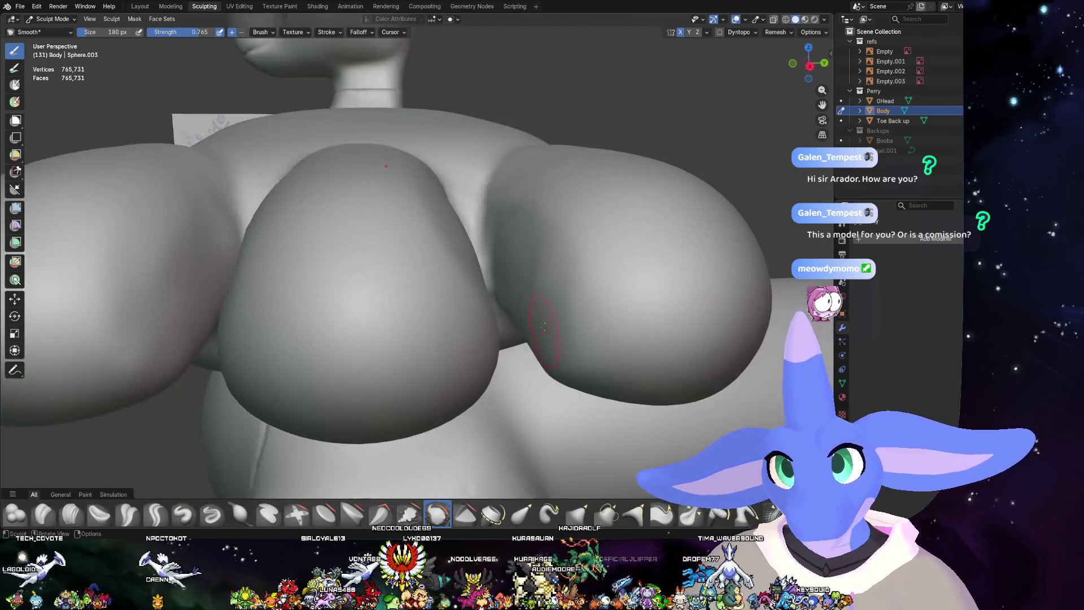
middle_drag(527, 277, 521, 193)
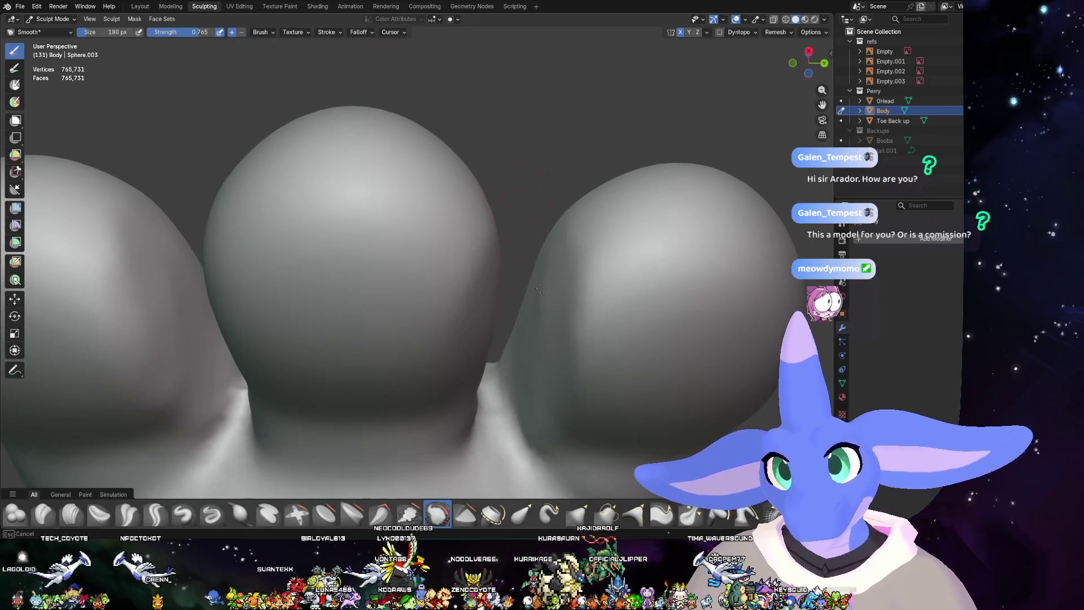
mouse_move(593, 284)
middle_down()
mouse_move(705, 339)
mouse_move(542, 214)
middle_up()
scroll(597, 283, down, 6)
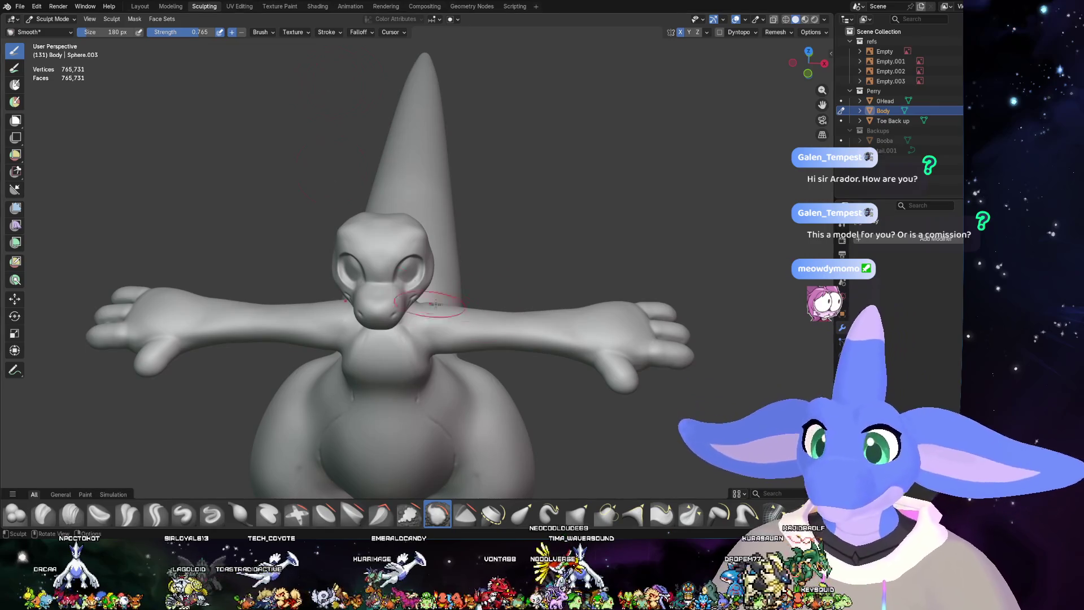
scroll(547, 277, up, 3)
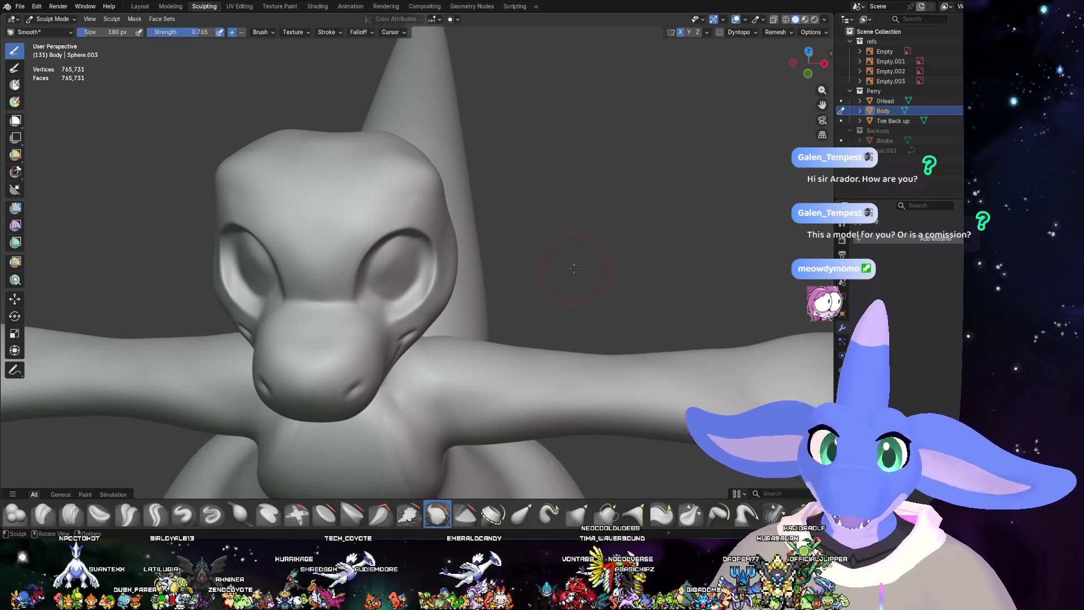
mouse_move(578, 267)
middle_down()
mouse_move(517, 289)
mouse_move(377, 204)
mouse_move(552, 274)
mouse_move(560, 254)
middle_up()
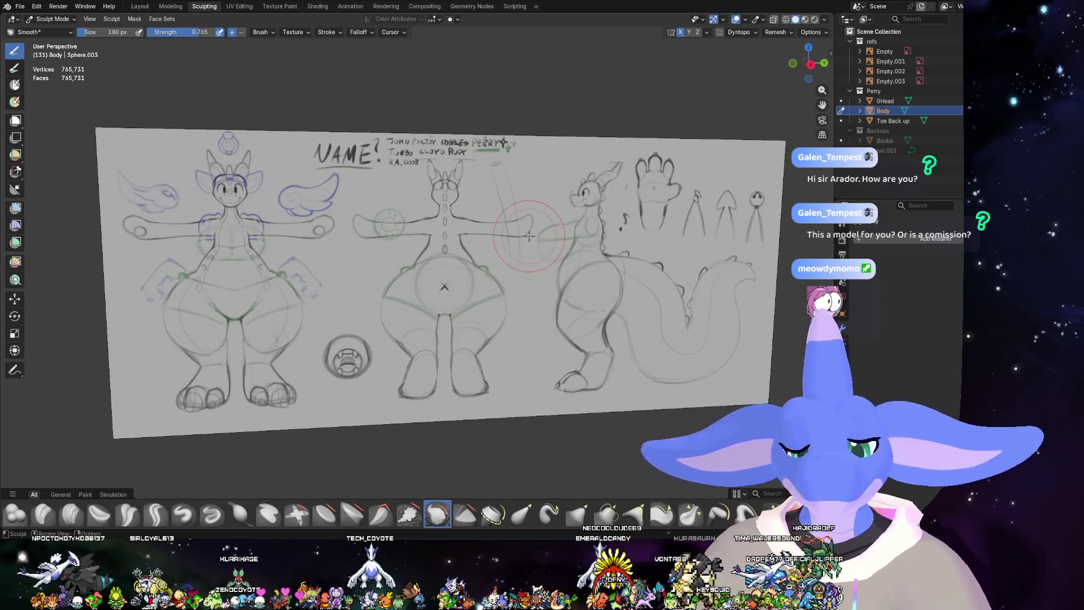
scroll(529, 236, down, 6)
mouse_move(530, 236)
middle_down()
mouse_move(734, 294)
mouse_move(594, 278)
mouse_move(588, 366)
middle_up()
scroll(595, 278, up, 3)
scroll(595, 279, up, 2)
scroll(595, 278, up, 2)
scroll(530, 299, down, 3)
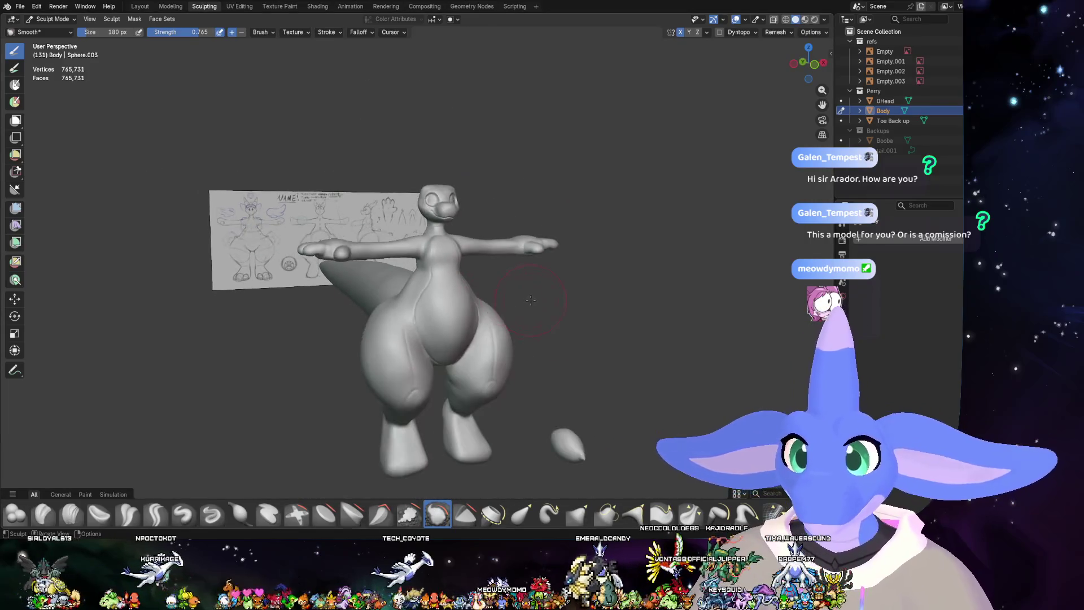
mouse_move(497, 421)
middle_down()
mouse_move(432, 281)
mouse_move(433, 297)
middle_up()
scroll(432, 280, up, 4)
scroll(428, 280, up, 3)
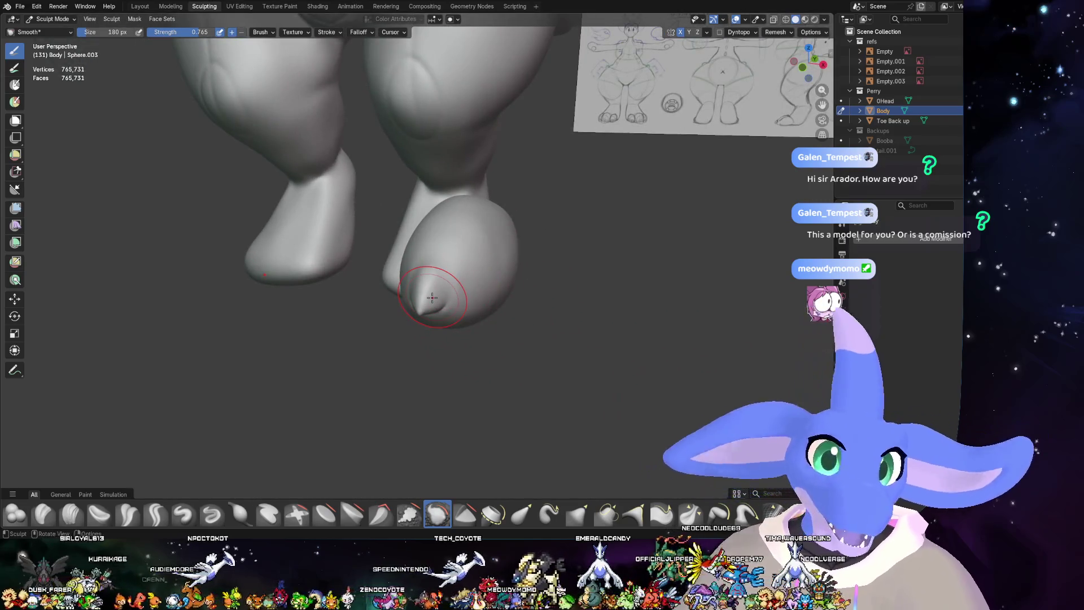
key(alt+q)
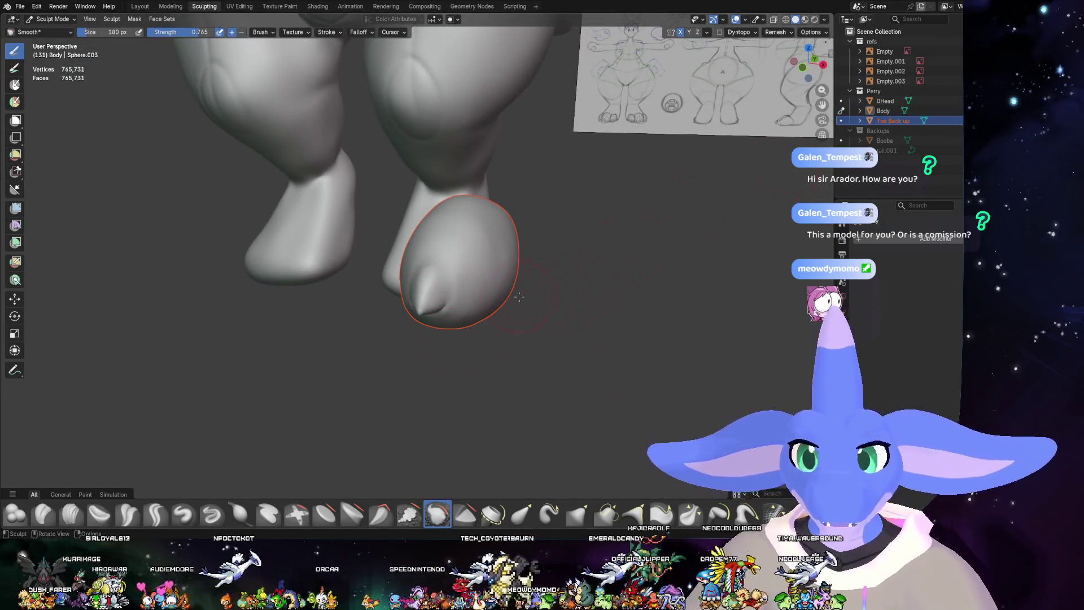
- Select and frame the egg-shaped Toe Back up object in Layout, then return to Sculpting with it active
middle_drag(519, 297, 557, 314)
click(140, 6)
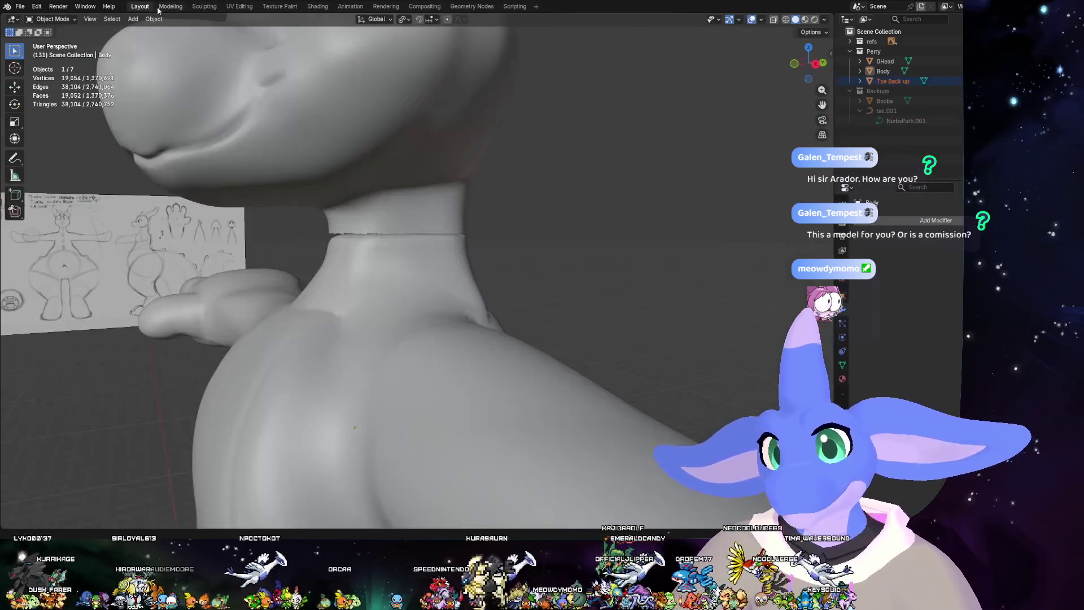
scroll(375, 447, down, 3)
scroll(375, 447, down, 3)
scroll(376, 446, down, 2)
mouse_move(375, 447)
middle_down()
mouse_move(418, 412)
mouse_move(460, 285)
middle_up()
key(KP_Decimal)
mouse_move(548, 322)
middle_down()
mouse_move(633, 247)
mouse_move(622, 250)
middle_up()
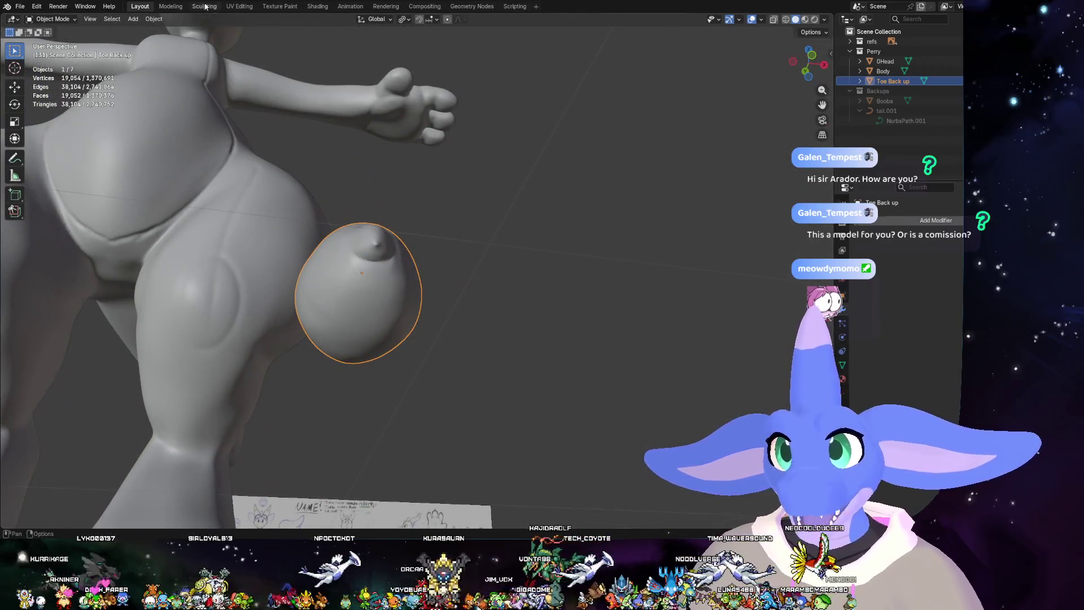
click(205, 6)
middle_drag(440, 254, 477, 249)
scroll(477, 250, up, 3)
scroll(477, 250, up, 2)
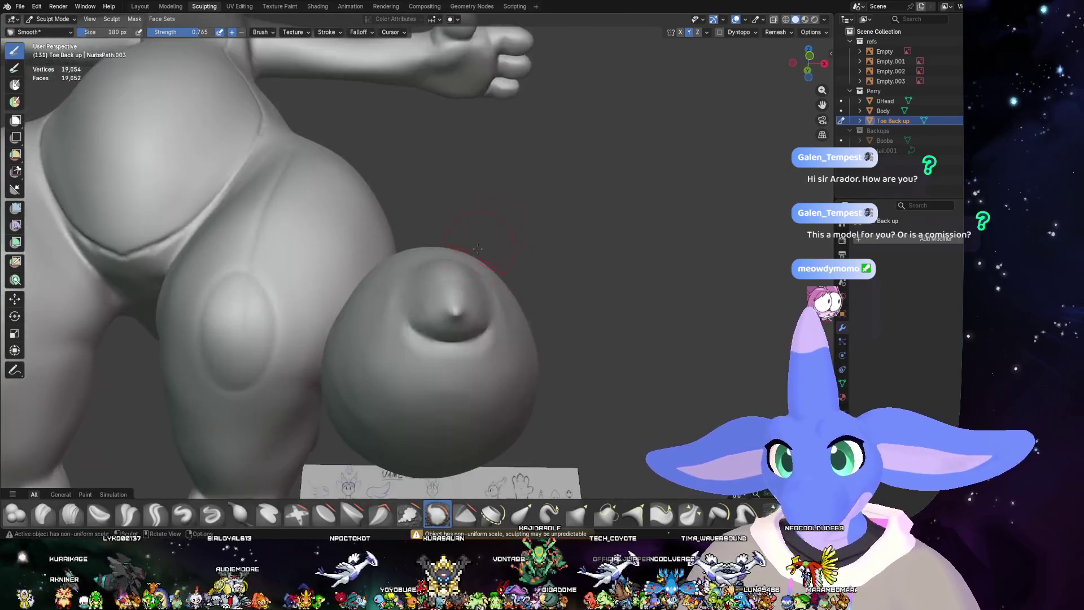
- Smooth the sharp tip in the egg's dimple with repeated strokes
drag(477, 250, 455, 318)
middle_drag(534, 275, 474, 297)
drag(458, 297, 480, 303)
middle_drag(479, 303, 447, 292)
mouse_move(447, 292)
mouse_down()
mouse_move(443, 330)
mouse_move(395, 320)
mouse_up()
drag(432, 256, 503, 388)
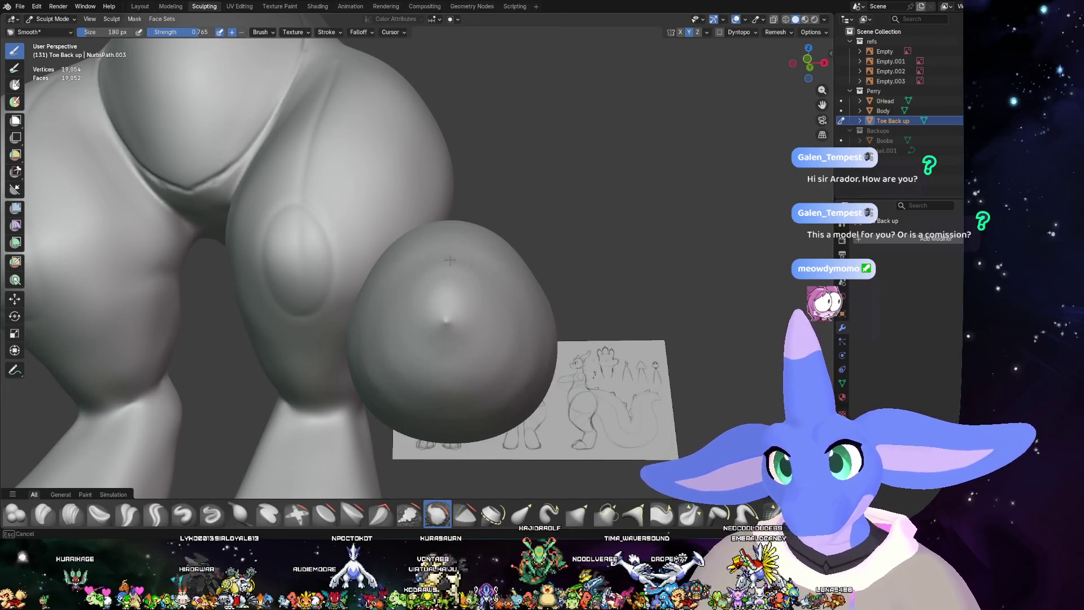
- Smooth away the remaining pointed dimple and check the egg against the reference and legs
middle_drag(447, 315, 525, 352)
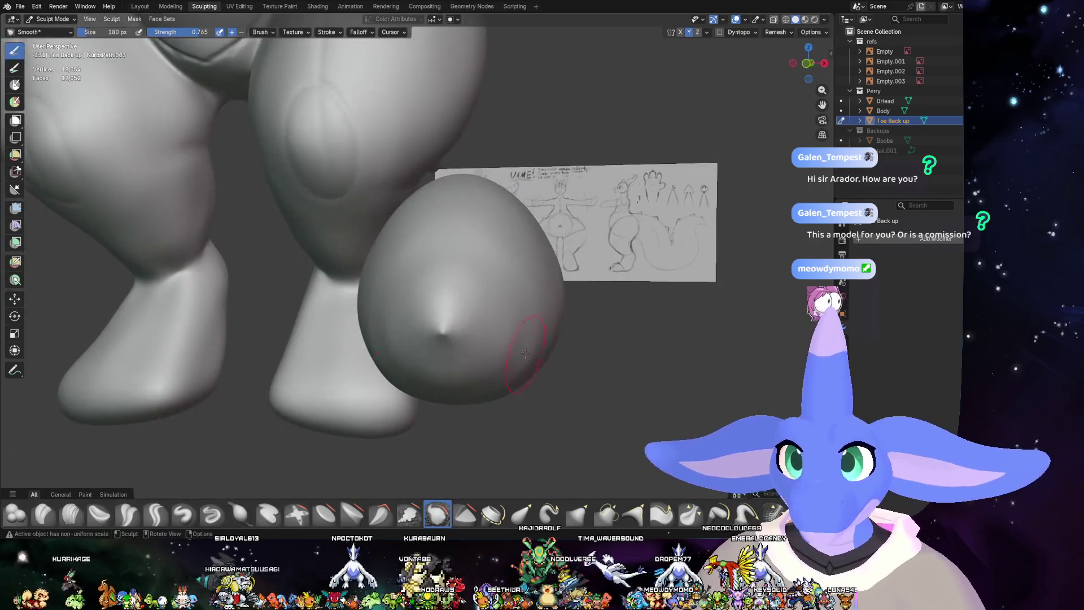
drag(491, 318, 443, 324)
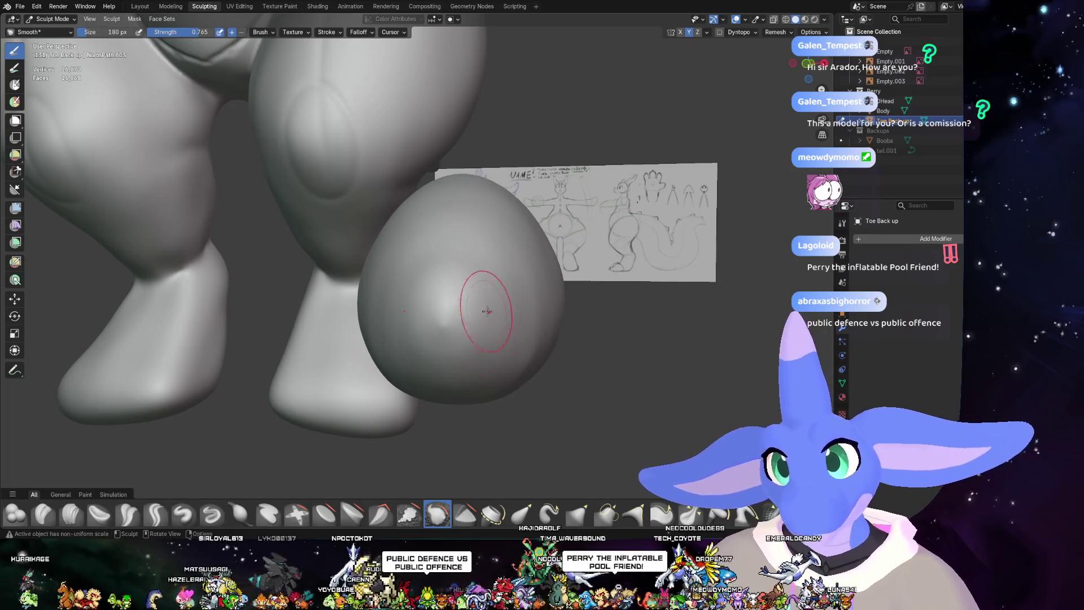
middle_drag(506, 378, 463, 368)
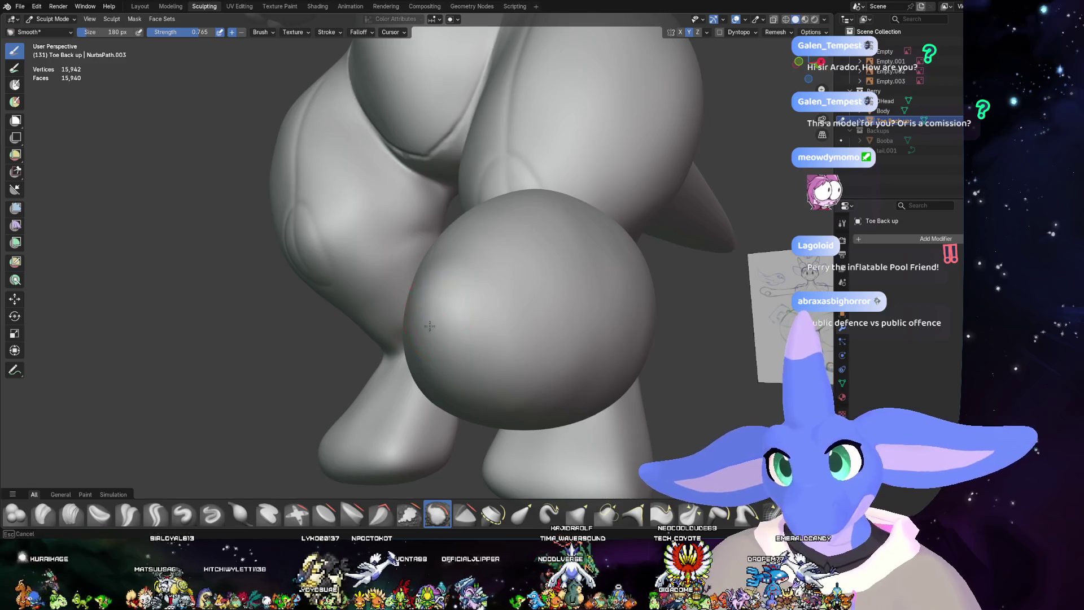
middle_drag(430, 326, 579, 322)
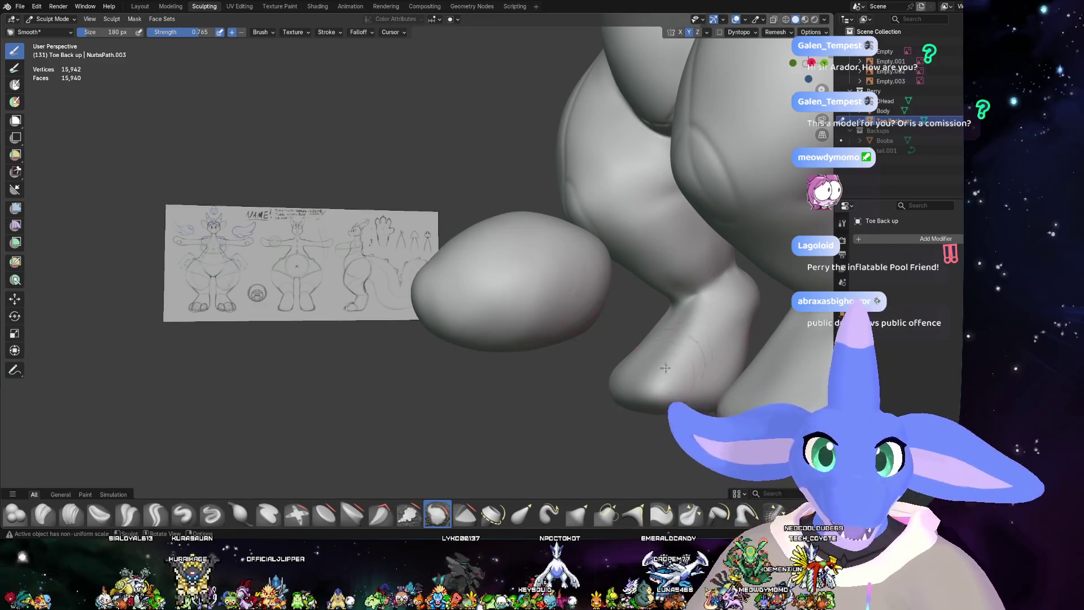
middle_drag(565, 296, 354, 190)
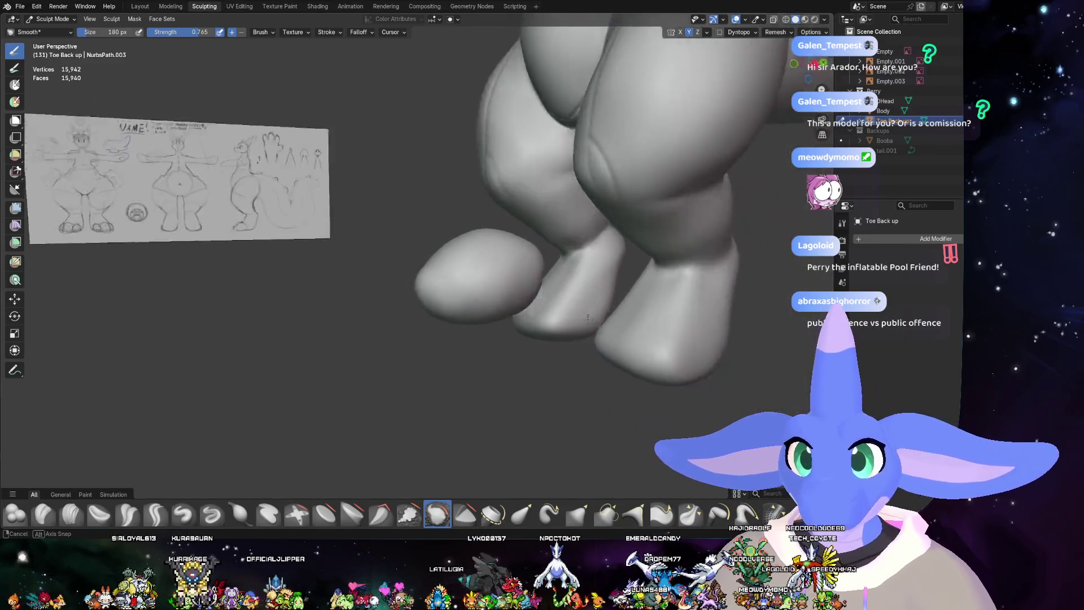
- Back in Layout, move the egg toe freely and then lower it along Z toward the legs
click(143, 7)
scroll(488, 280, down, 3)
mouse_move(488, 280)
middle_down()
mouse_move(435, 333)
mouse_move(501, 296)
middle_up()
key(g)
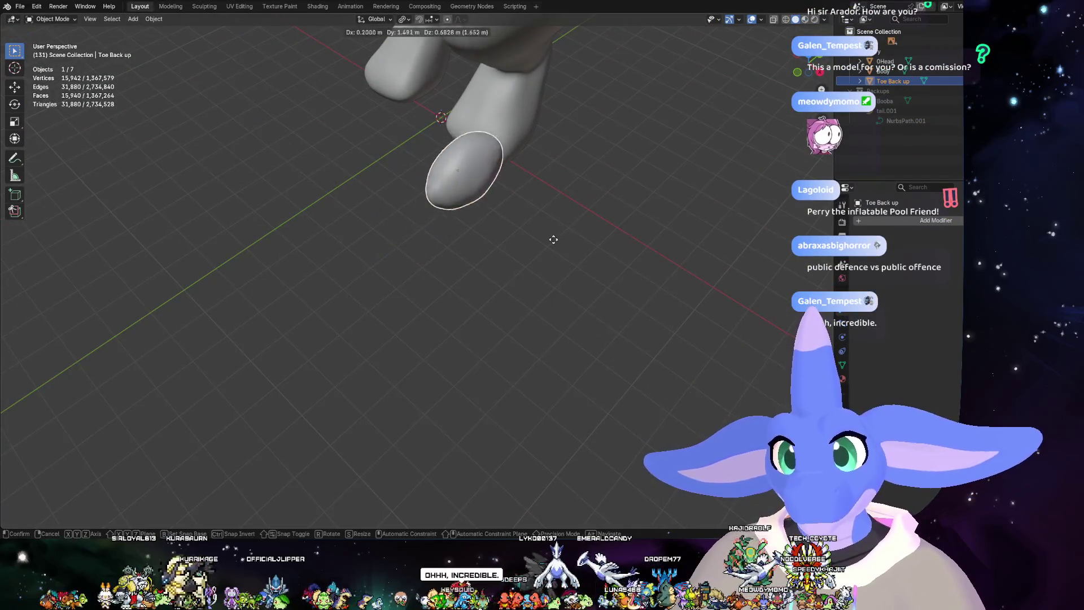
click(561, 234)
middle_drag(562, 235, 636, 204)
key(g)
key(z)
click(565, 279)
mouse_move(566, 280)
middle_down()
mouse_move(604, 344)
mouse_move(548, 318)
middle_up()
- Adjust the egg's height along Z again and slide it sideways along X beside the foot
key(g)
key(y)
key(Escape)
key(g)
key(z)
click(566, 315)
key(g)
key(y)
key(x)
click(530, 331)
mouse_move(476, 354)
middle_down()
mouse_move(514, 269)
mouse_move(610, 303)
middle_up()
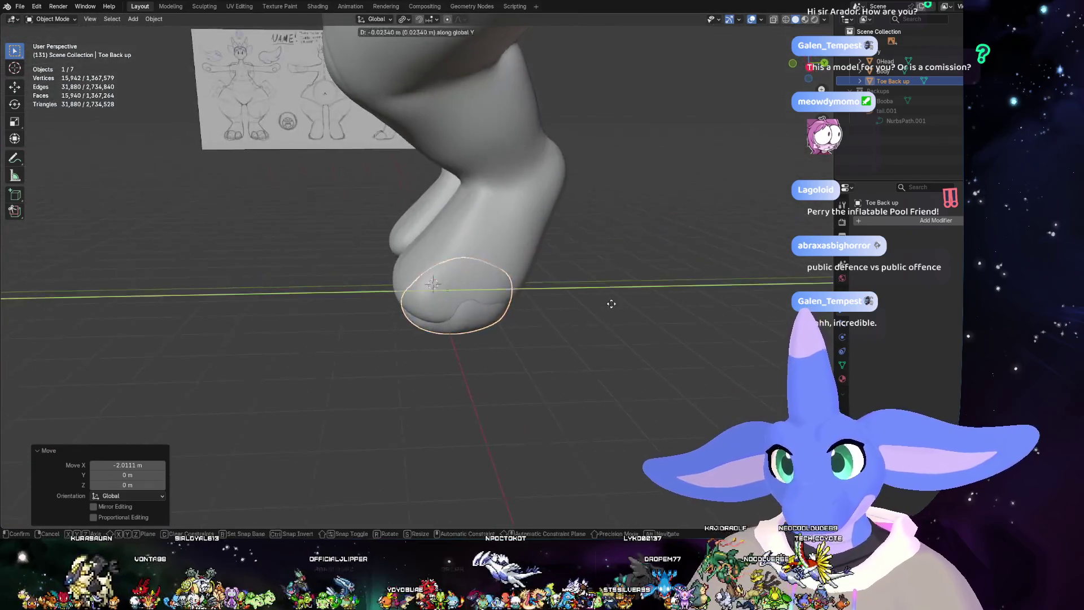
- Move the egg along Y to the front of the foot and check it in a see-through side view
key(g)
key(y)
click(550, 306)
key(KP_3)
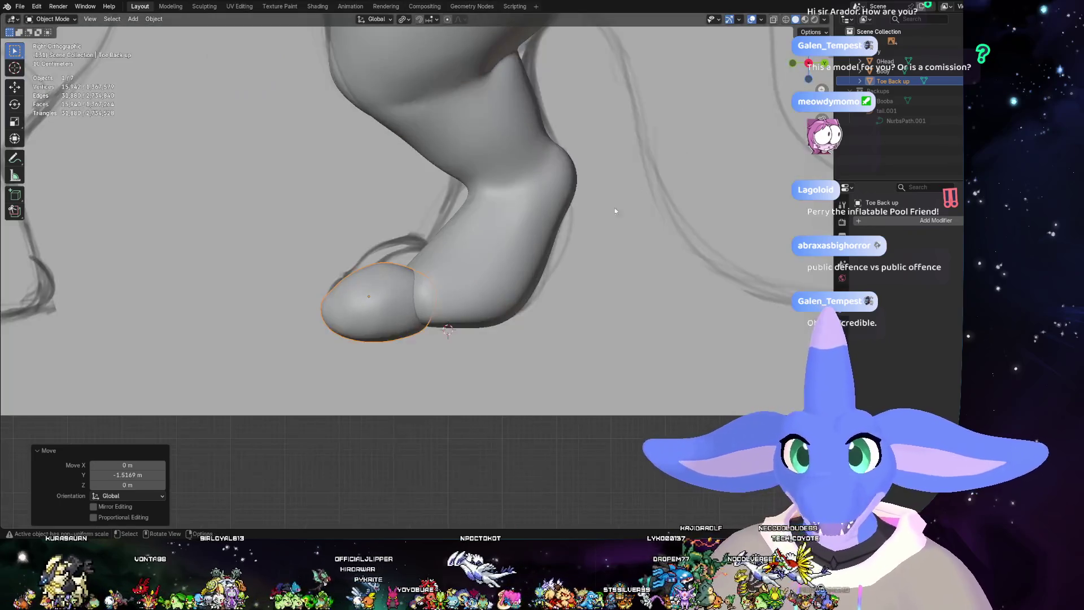
middle_drag(550, 304, 556, 314)
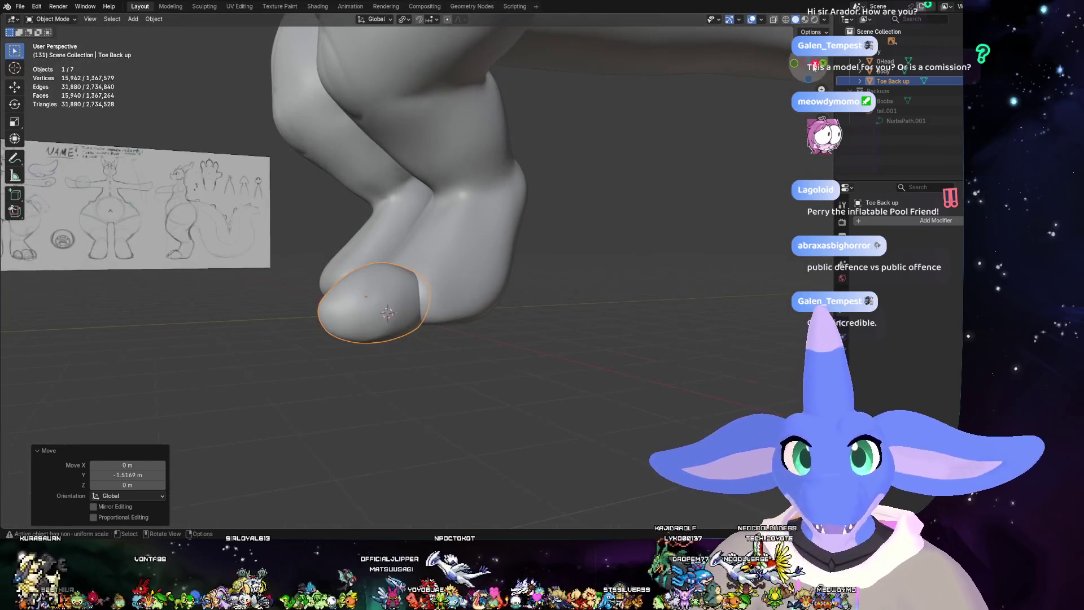
key(KP_3)
click(771, 19)
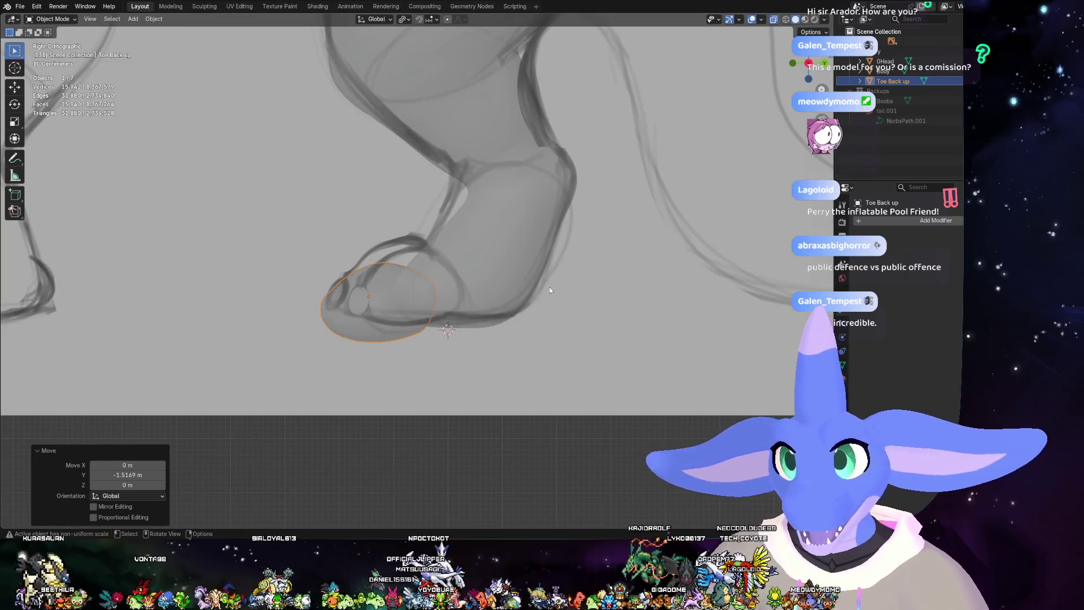
- Raise the egg along Z to match the side sketch and turn the see-through view off
key(g)
key(y)
key(z)
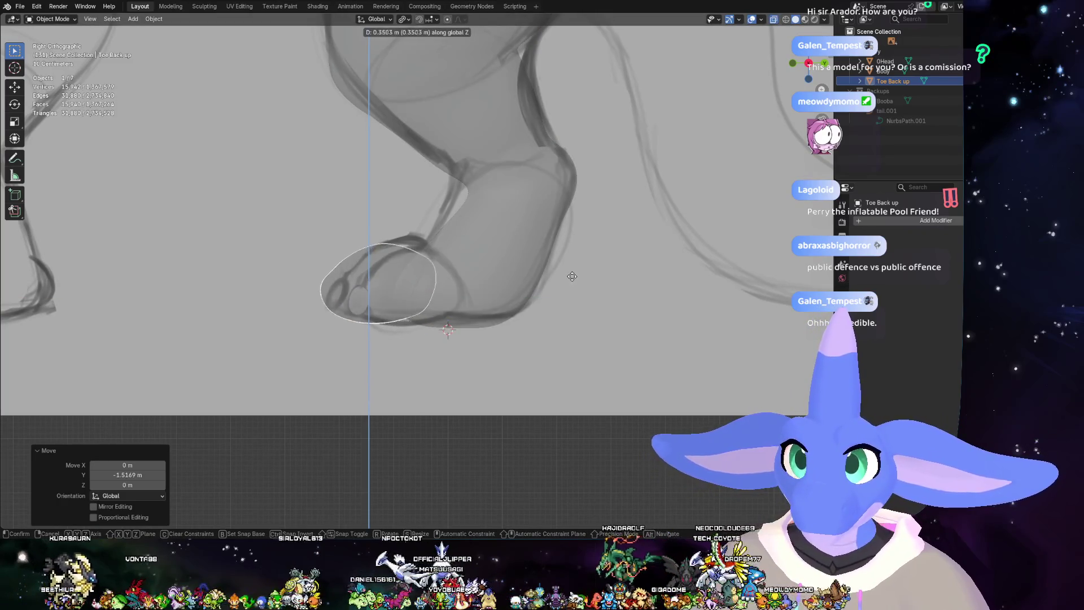
click(573, 279)
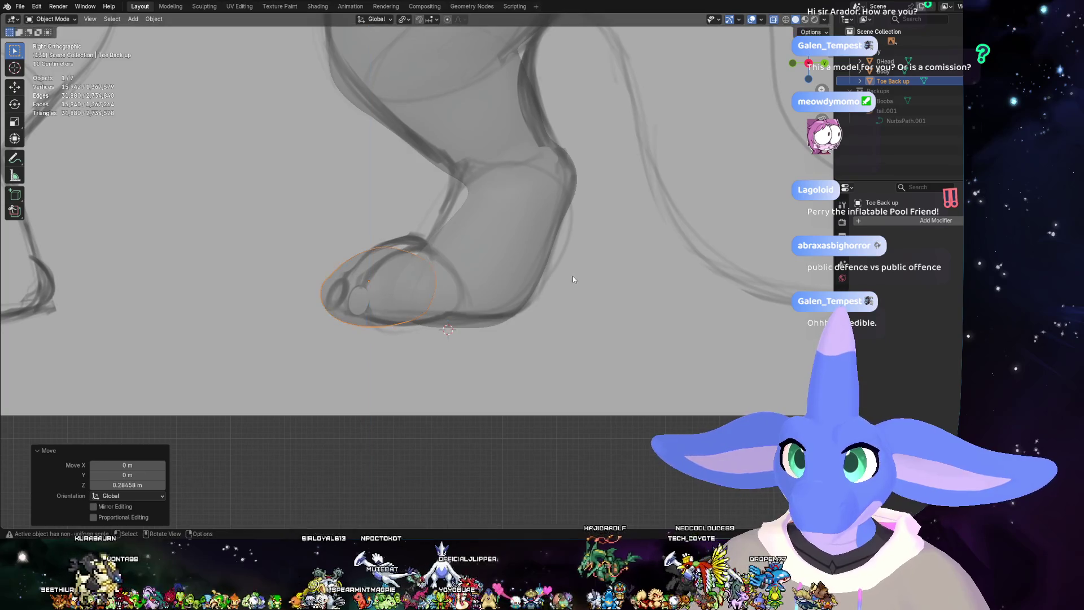
click(437, 354)
key(alt+z)
middle_drag(437, 354, 546, 386)
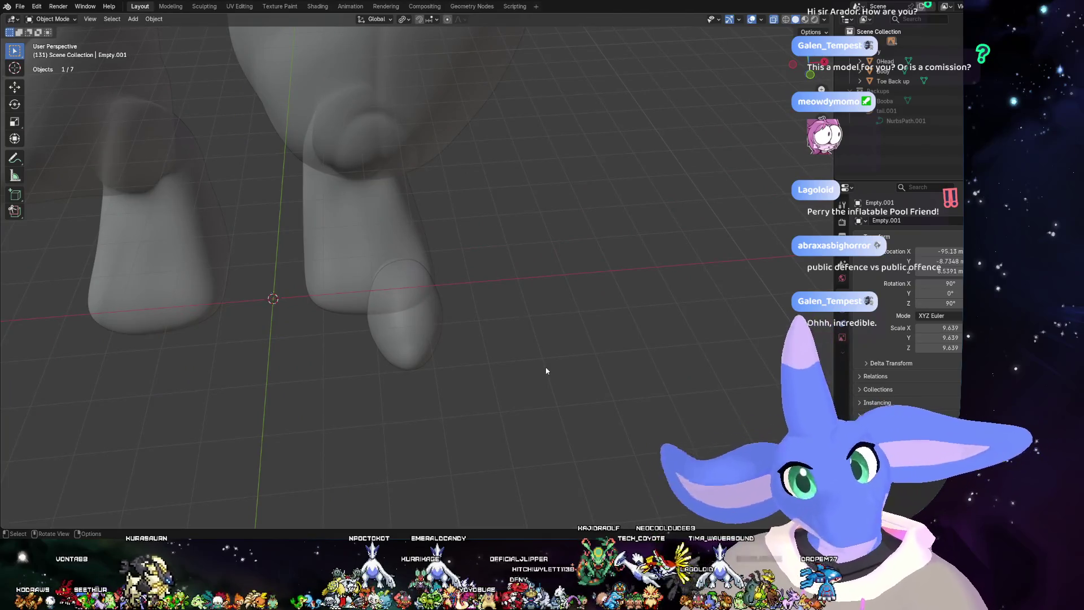
- Nudge the toe along Y and slide it along X about -0.587 m so it sits under the foot
key(g)
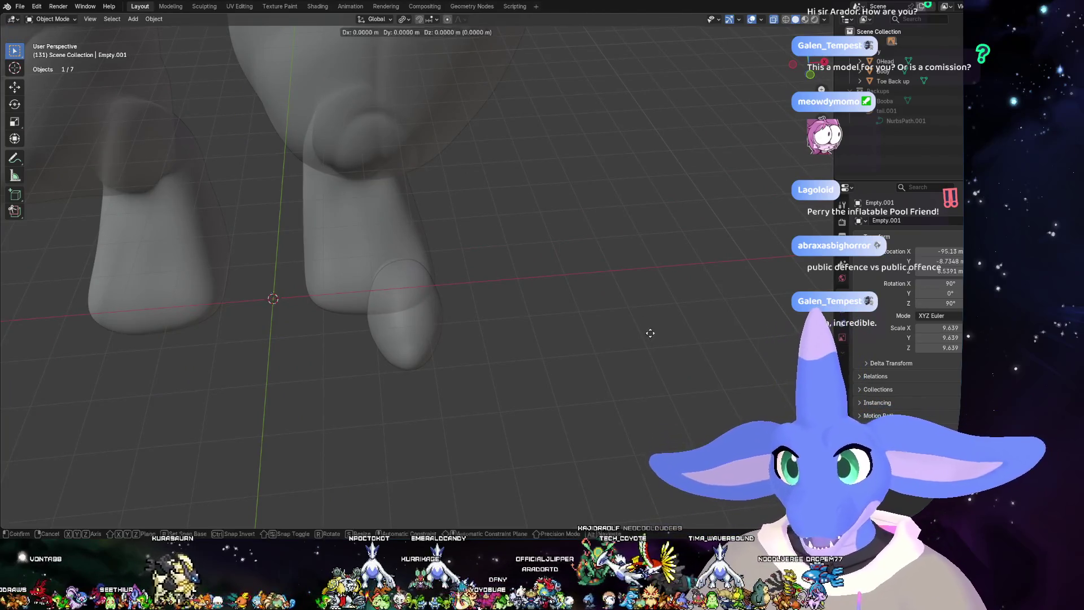
key(y)
click(542, 336)
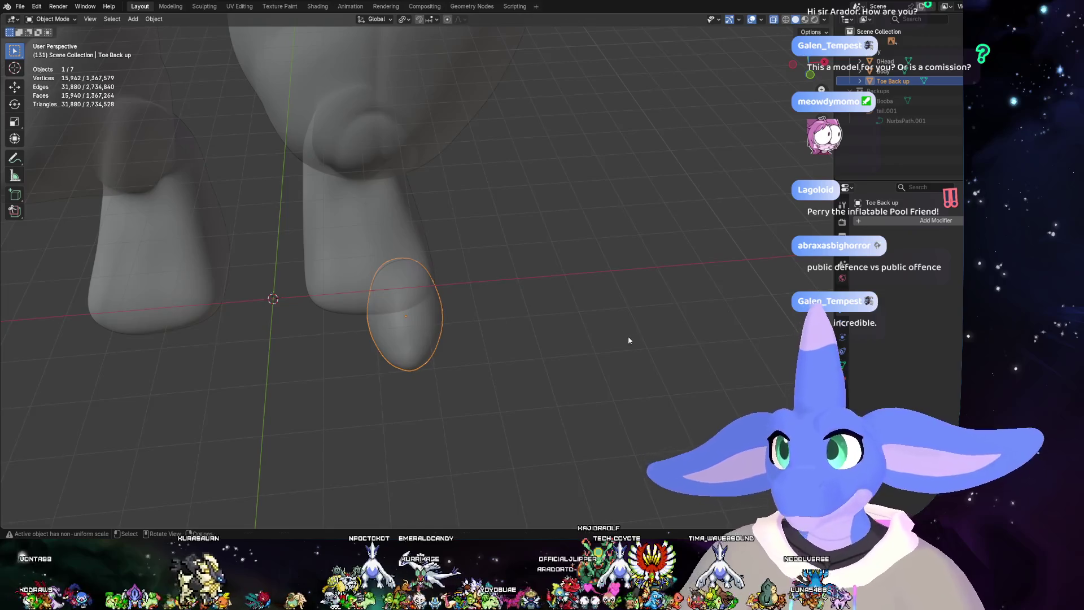
key(g)
key(x)
click(565, 340)
scroll(564, 341, down, 2)
mouse_move(564, 342)
middle_down()
mouse_move(733, 309)
mouse_move(520, 340)
middle_up()
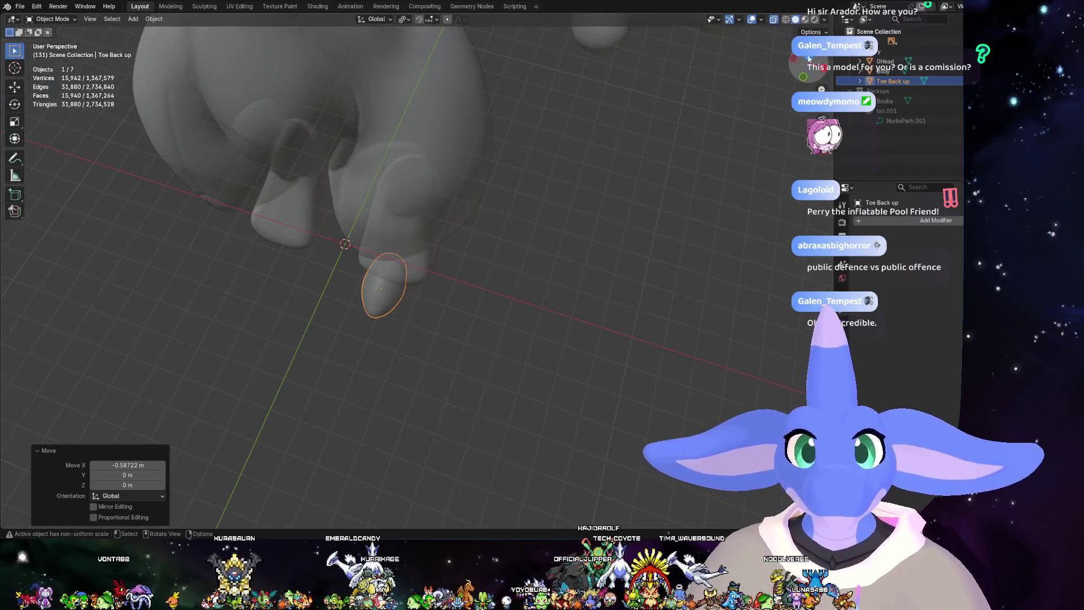
middle_drag(457, 282, 499, 313)
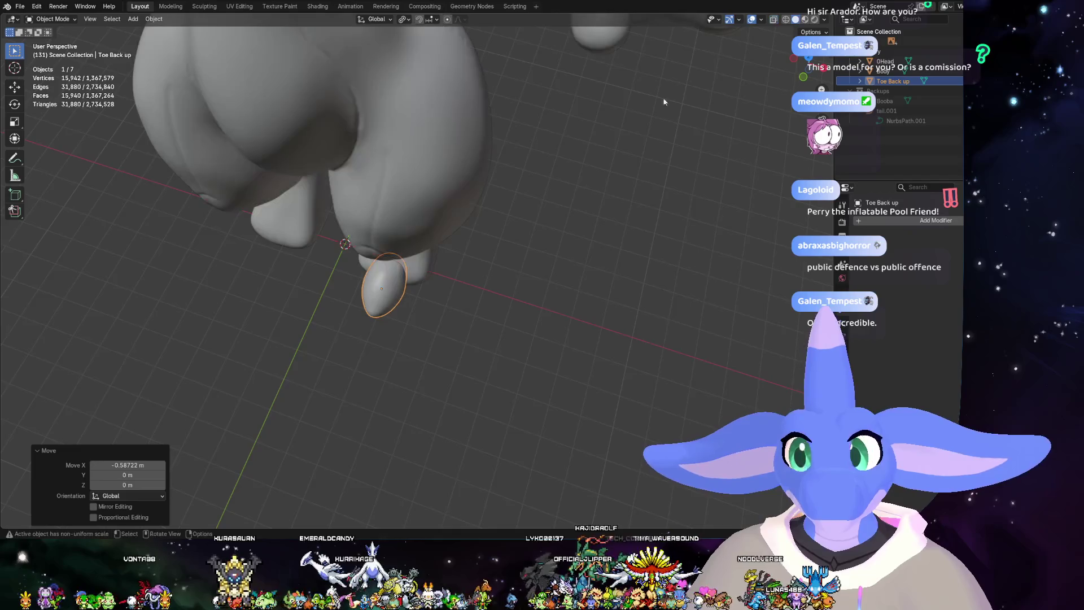
key(ctrl+KP_1)
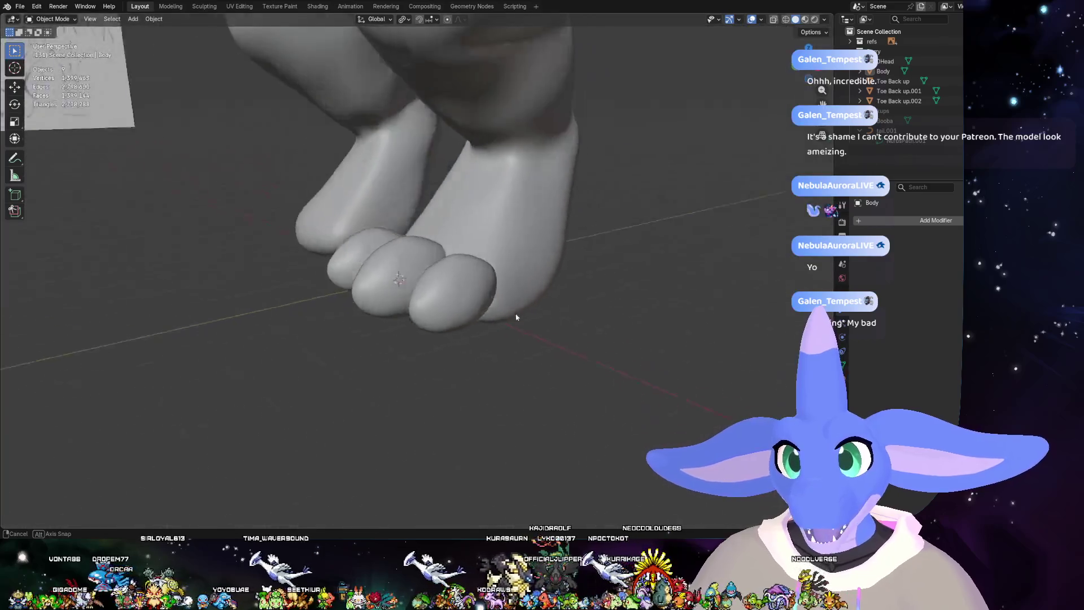
- Select all three toes and scale them up to about 1.208
middle_drag(517, 314, 363, 276)
click(364, 276)
shift+click(339, 271)
shift+click(402, 283)
mouse_move(599, 291)
middle_down()
mouse_move(618, 303)
mouse_move(599, 307)
middle_up()
key(s)
click(619, 310)
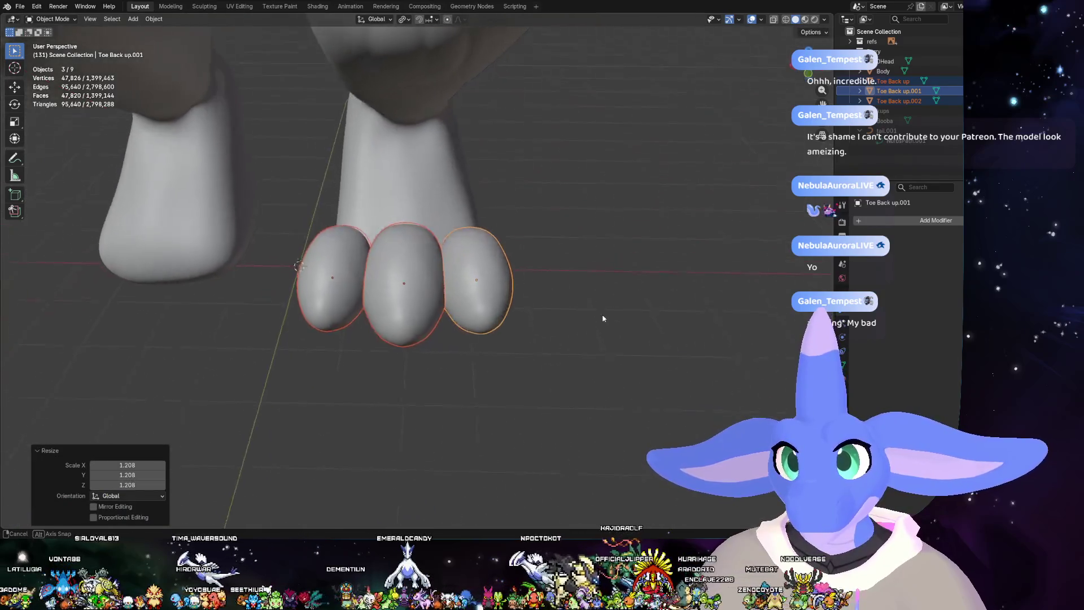
key(s)
click(617, 310)
- Shift the right toe outward along X
click(512, 285)
key(g)
key(x)
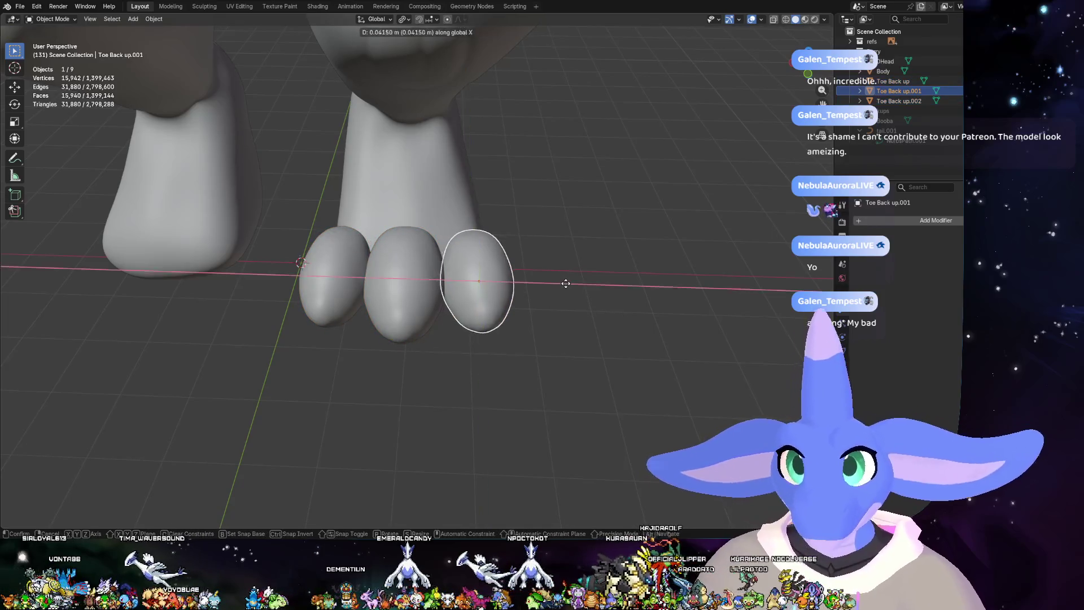
click(570, 285)
mouse_move(569, 286)
middle_down()
mouse_move(552, 308)
mouse_move(562, 300)
mouse_move(338, 299)
middle_up()
- Shift the left toe slightly left along X so the three toes are evenly spaced
click(338, 298)
key(g)
key(x)
click(573, 296)
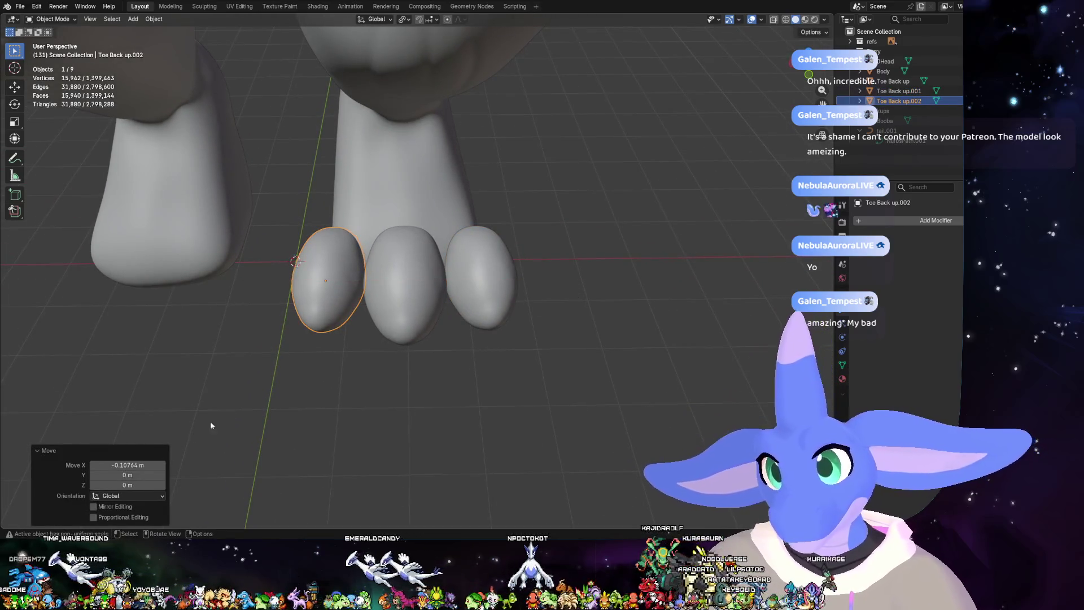
click(570, 361)
mouse_move(594, 306)
middle_down()
mouse_move(511, 245)
mouse_move(459, 243)
middle_up()
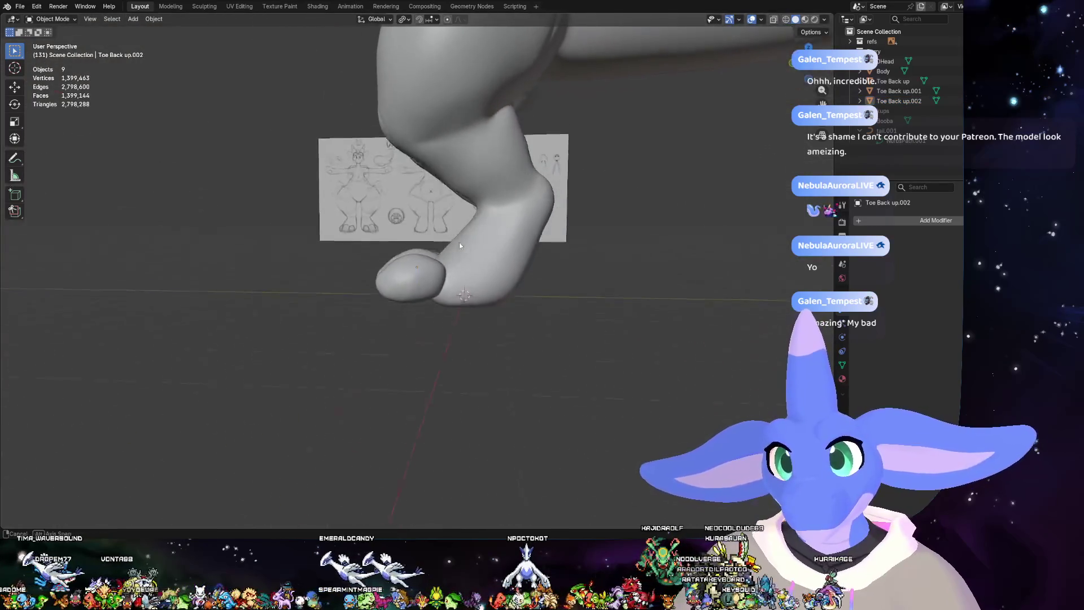
- Select the three toes and scale them along Y to about 0.87 to flatten them front-to-back
key(KP_3)
scroll(516, 240, up, 2)
scroll(531, 214, up, 3)
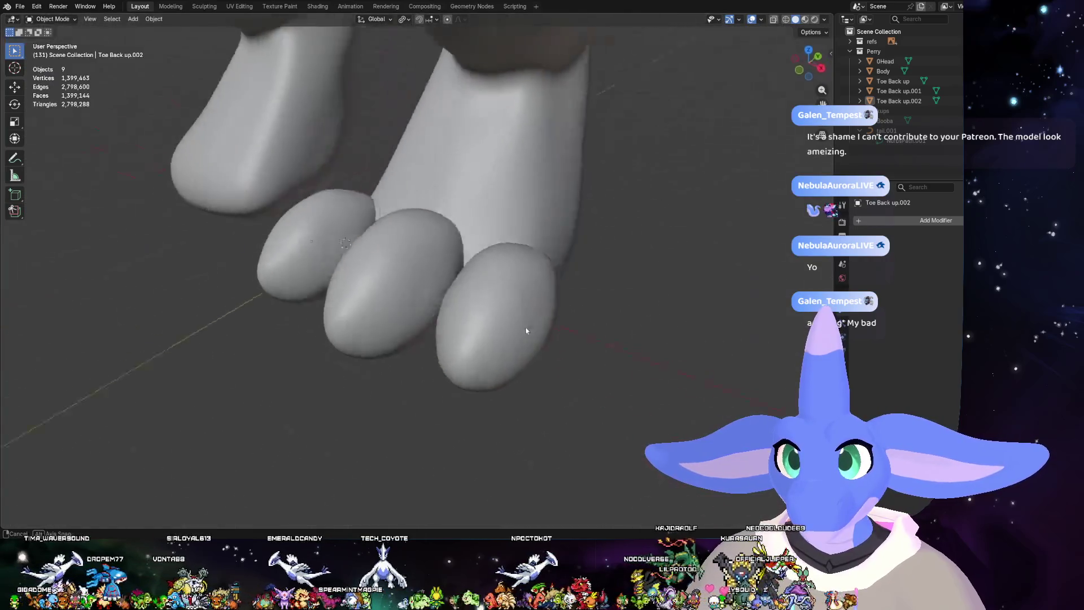
middle_drag(453, 283, 566, 285)
click(454, 291)
shift+click(399, 296)
shift+click(288, 322)
mouse_move(288, 322)
middle_down()
mouse_move(645, 310)
mouse_move(680, 355)
middle_up()
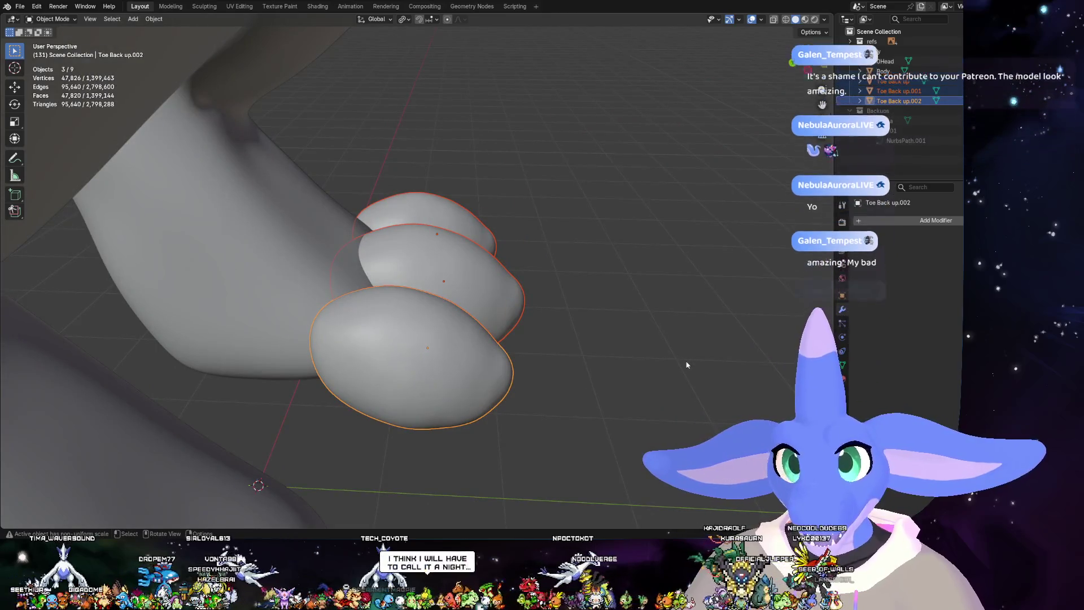
key(s)
key(y)
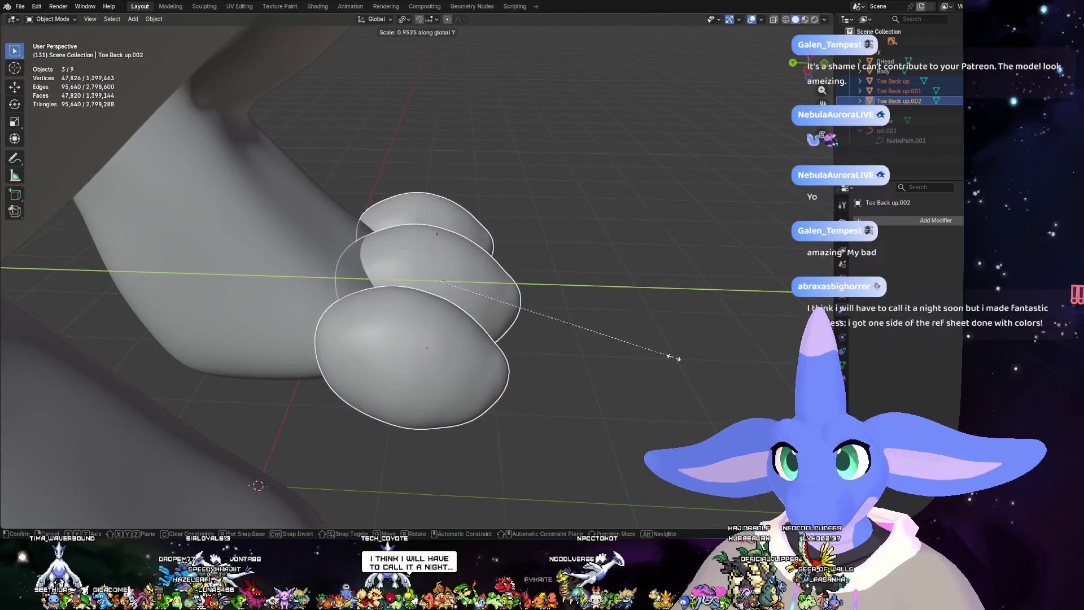
click(653, 353)
- Deselect, then select the middle toe and make the right toe the active object
mouse_move(653, 353)
middle_down()
mouse_move(544, 377)
mouse_move(610, 337)
mouse_move(628, 274)
mouse_move(545, 330)
mouse_move(491, 346)
mouse_move(504, 363)
mouse_move(612, 370)
mouse_move(640, 341)
mouse_move(571, 322)
mouse_move(558, 278)
middle_up()
click(586, 402)
scroll(586, 402, down, 3)
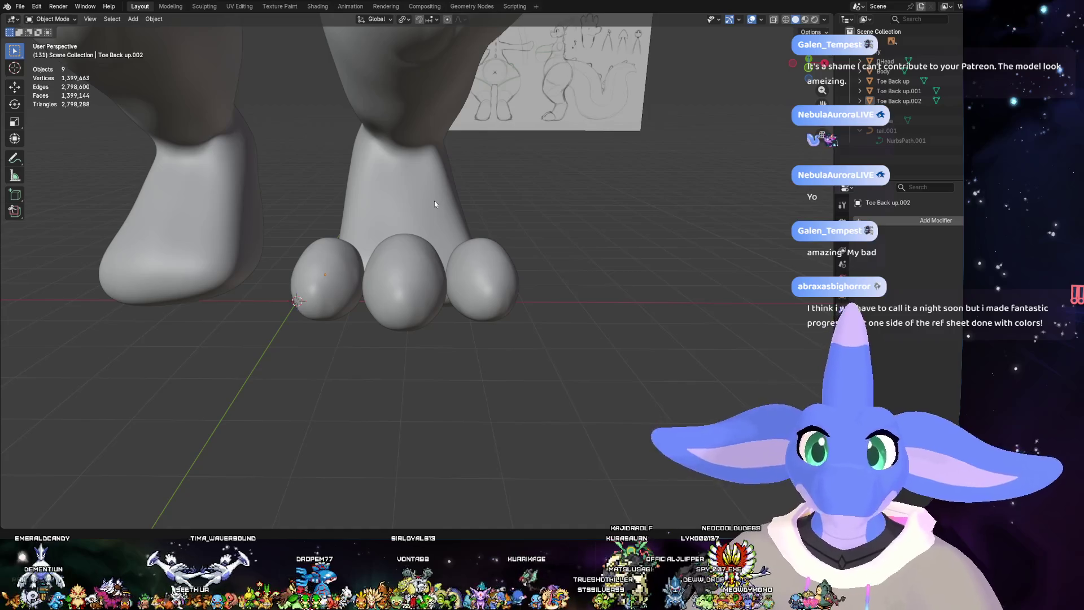
click(898, 82)
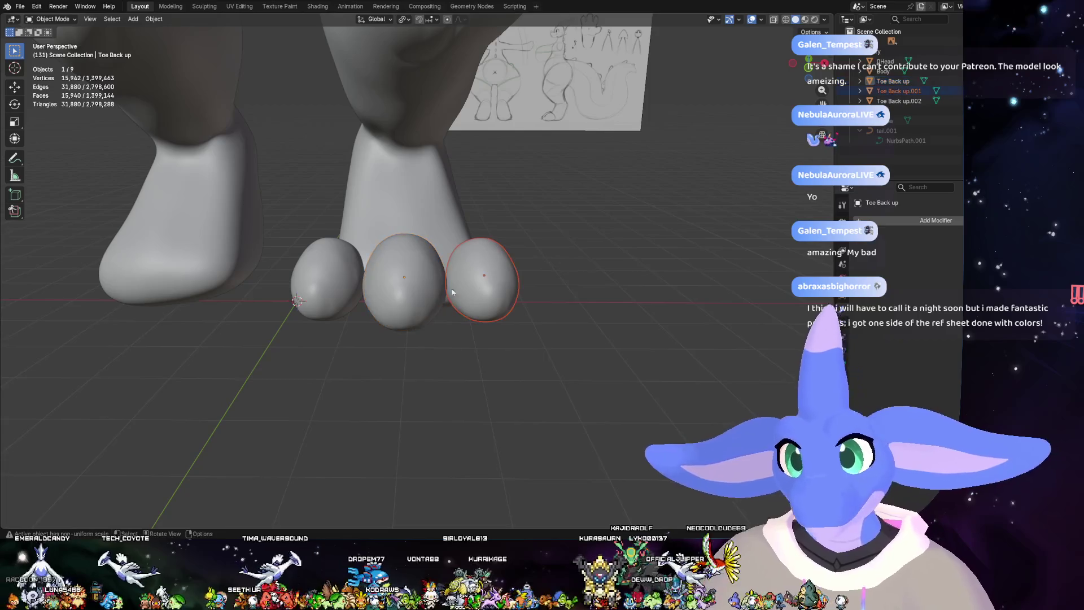
right_click(415, 287)
click(491, 271)
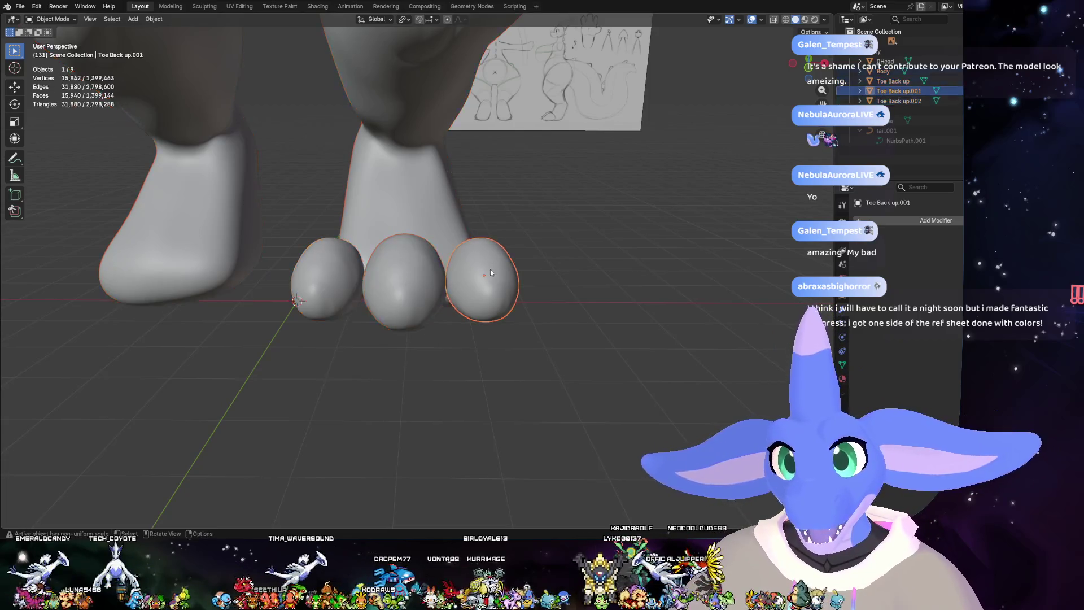
- Join the three toes into a single object
shift+click(327, 315)
shift+click(404, 311)
right_click(403, 312)
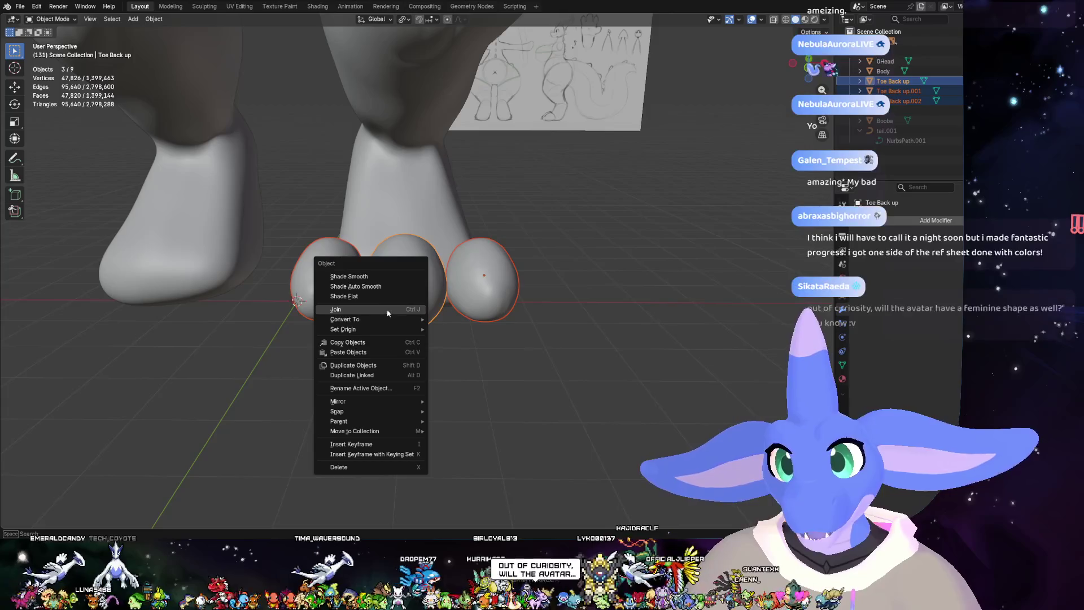
click(398, 310)
click(562, 232)
key(ctrl+z)
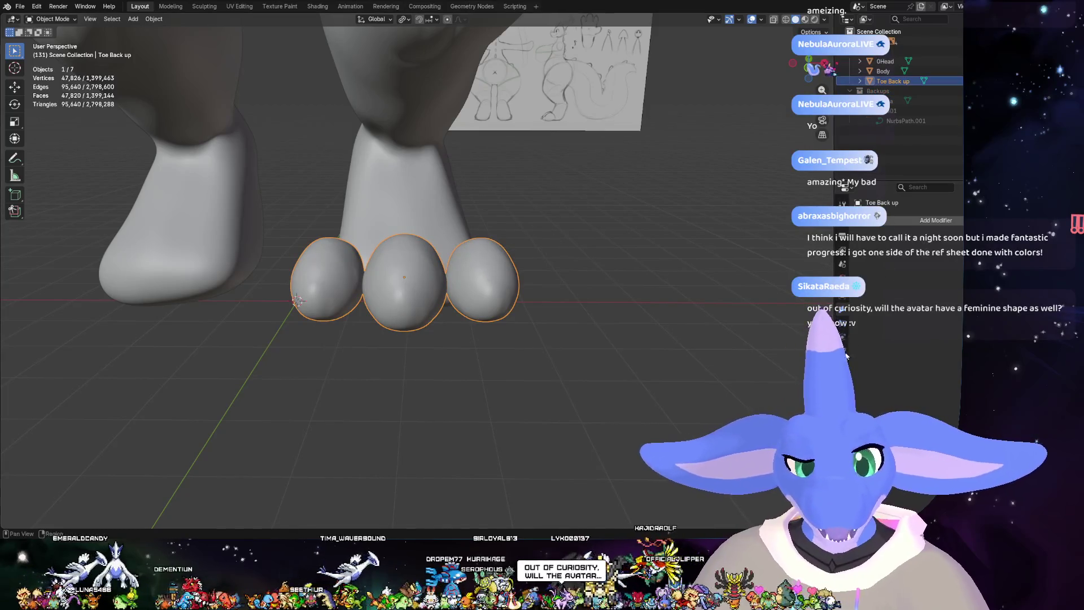
- Add a Mirror modifier to the toes with OHead as the mirror object
click(908, 222)
key(Escape)
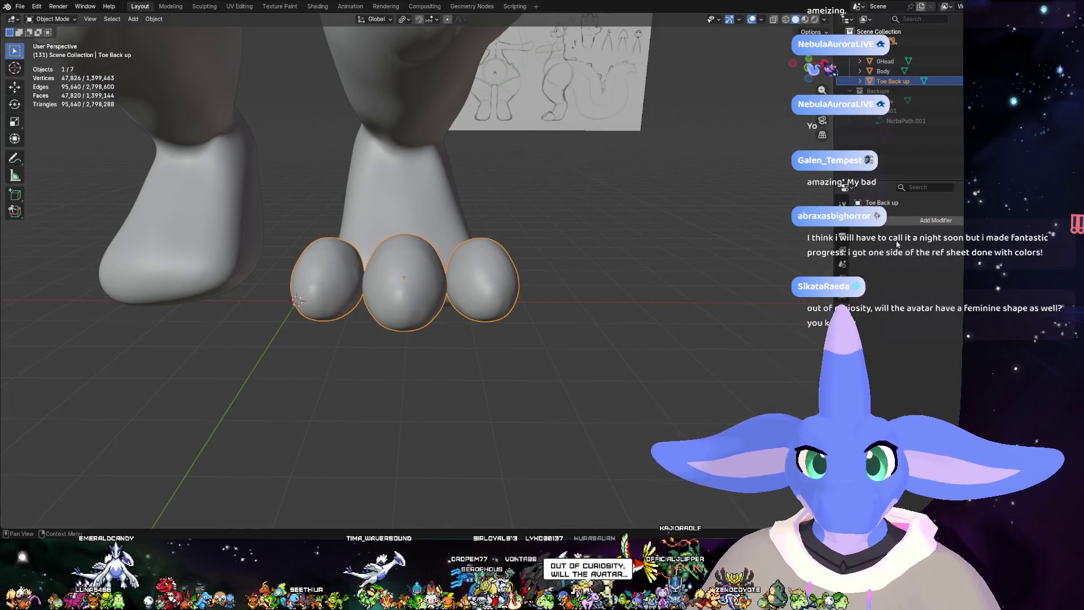
click(922, 222)
mouse_move(877, 244)
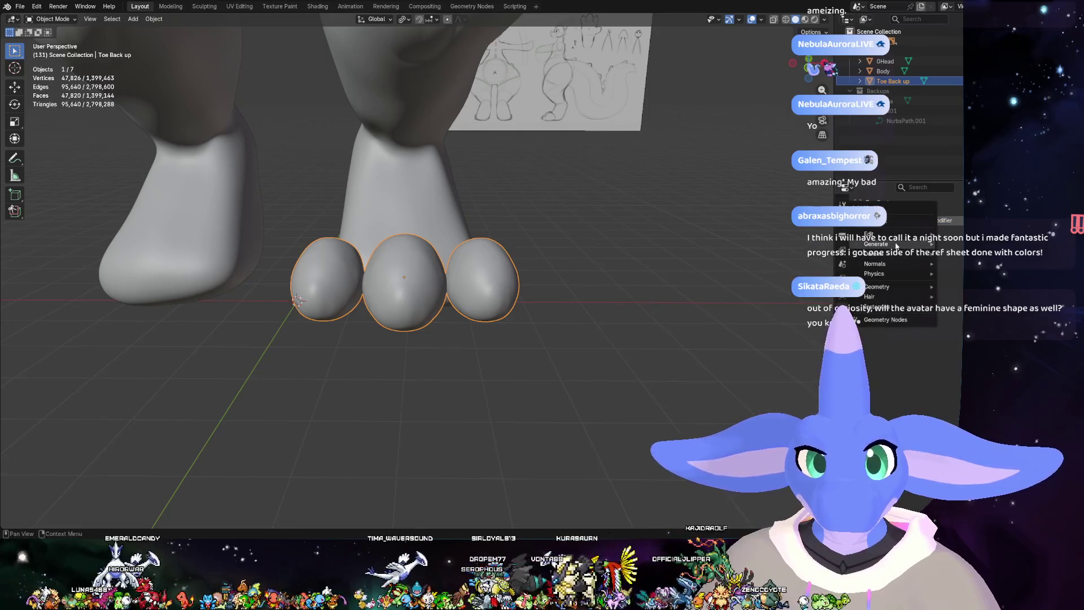
click(797, 334)
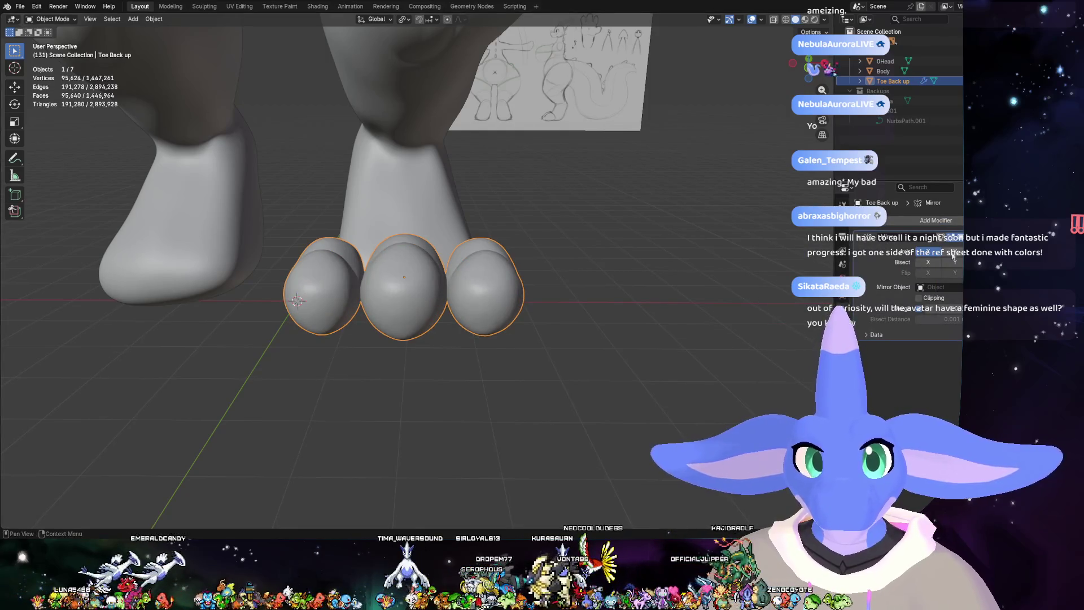
click(960, 286)
click(912, 304)
- Inspect the mirrored toes on both feet and select the Body object
click(432, 303)
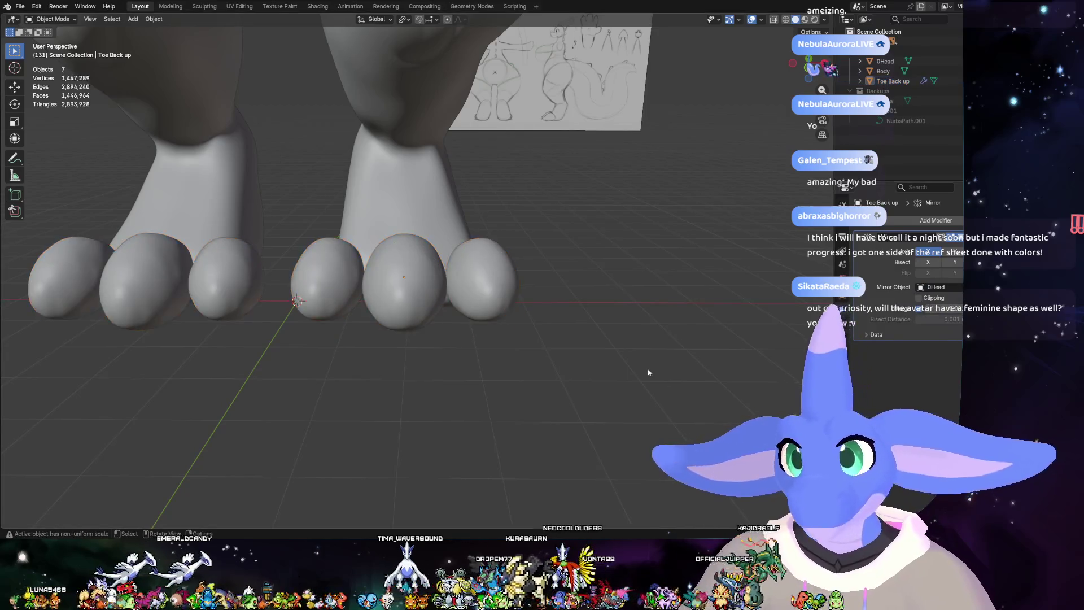
scroll(432, 303, down, 5)
middle_drag(432, 303, 621, 287)
scroll(571, 301, up, 4)
scroll(571, 301, up, 5)
mouse_move(569, 313)
middle_down()
mouse_move(445, 270)
mouse_move(616, 211)
middle_up()
click(584, 228)
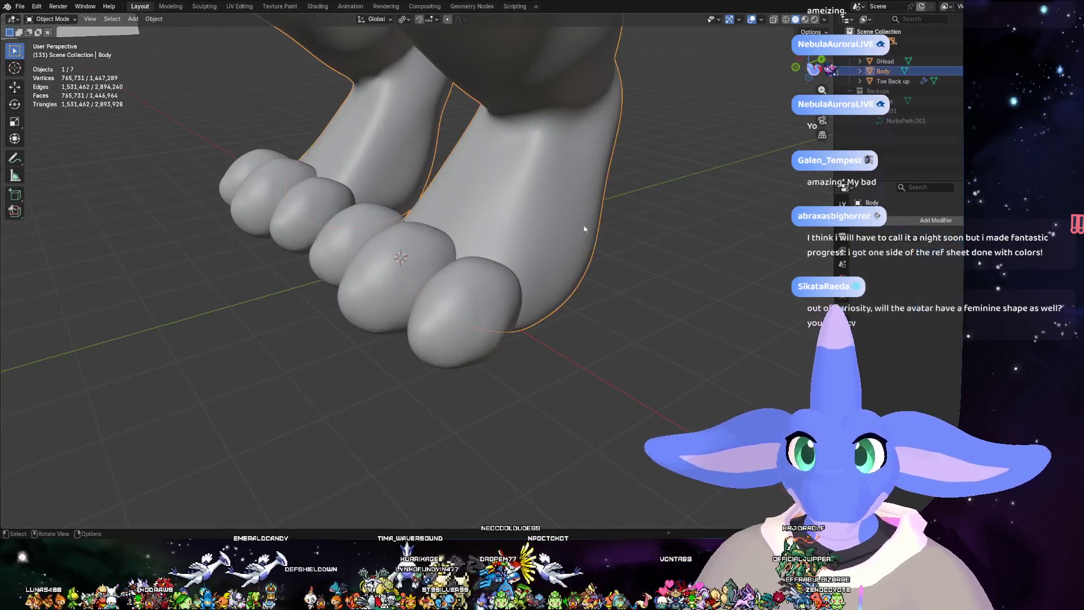
- Enter the Sculpting workspace and shrink the Elastic Grab brush to 285 px over the foot
click(210, 7)
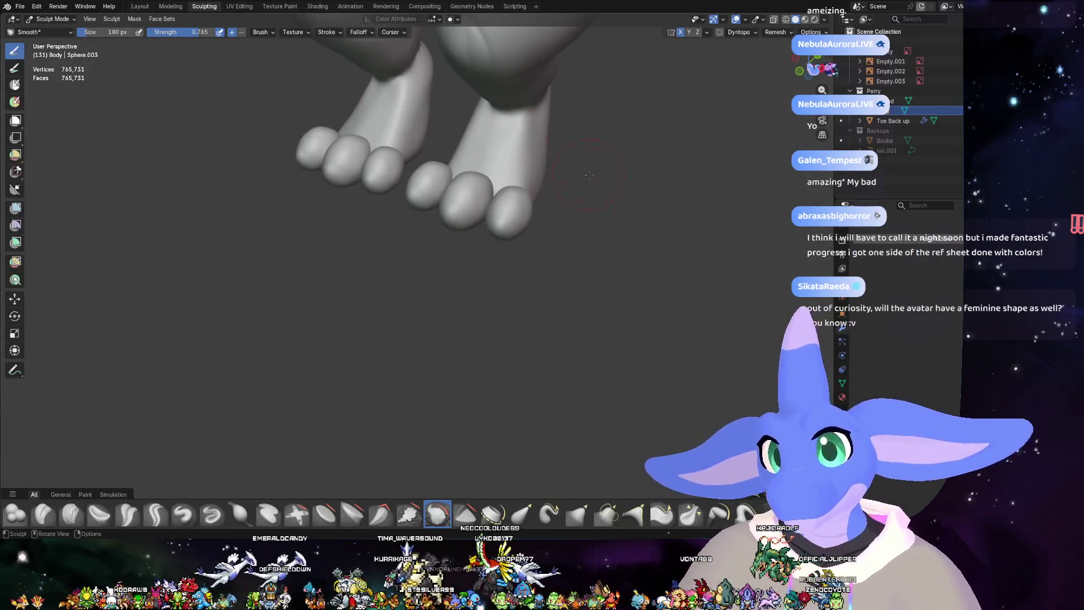
middle_drag(589, 175, 606, 356)
scroll(607, 356, up, 4)
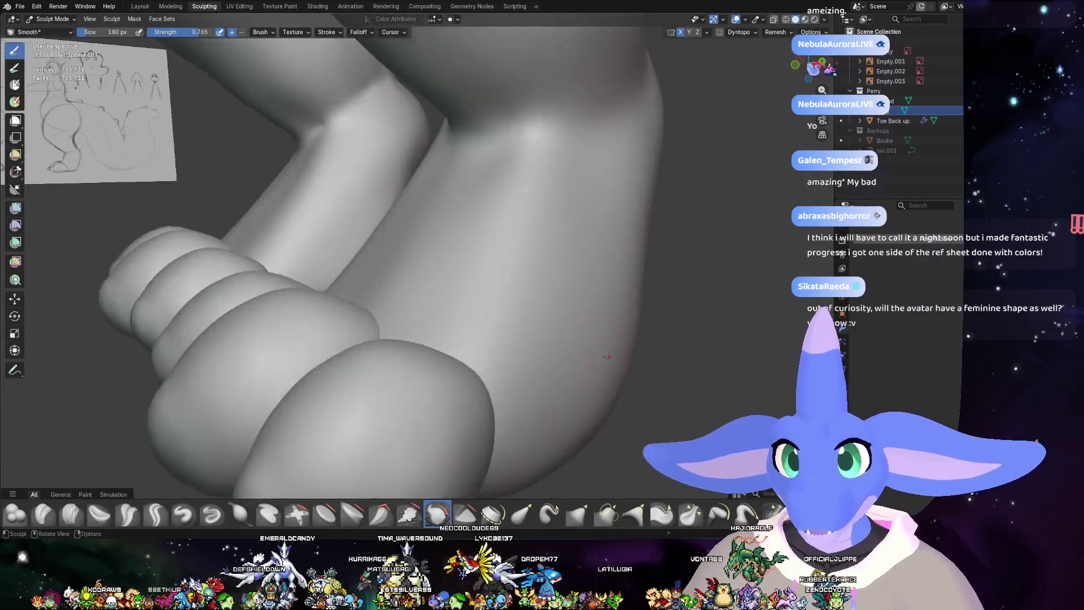
scroll(607, 356, down, 3)
mouse_move(528, 344)
middle_down()
mouse_move(496, 324)
mouse_move(433, 409)
mouse_move(601, 323)
mouse_move(357, 289)
middle_up()
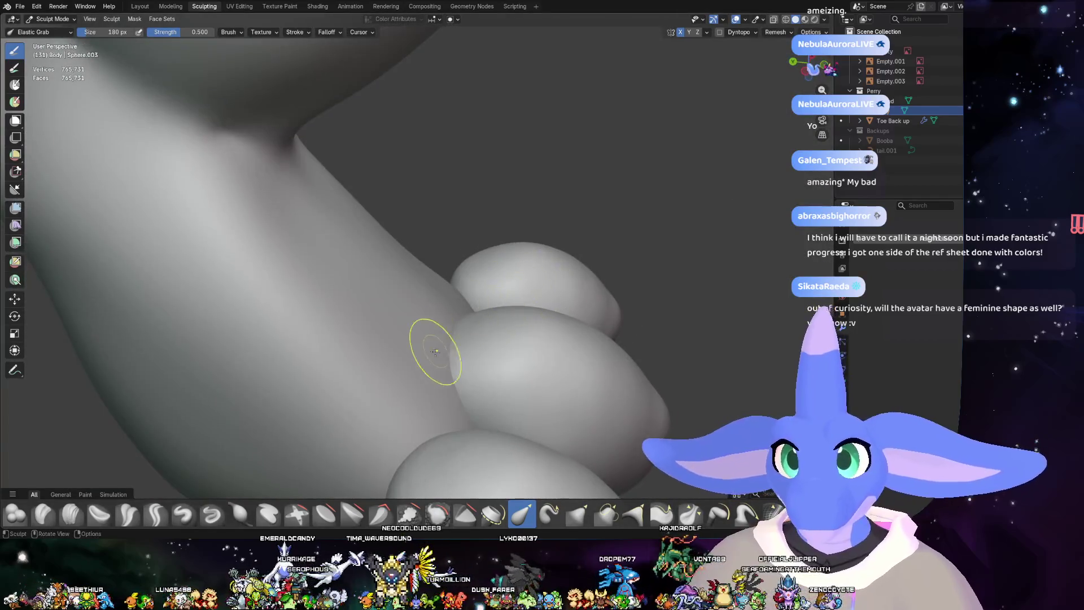
right_click(452, 339)
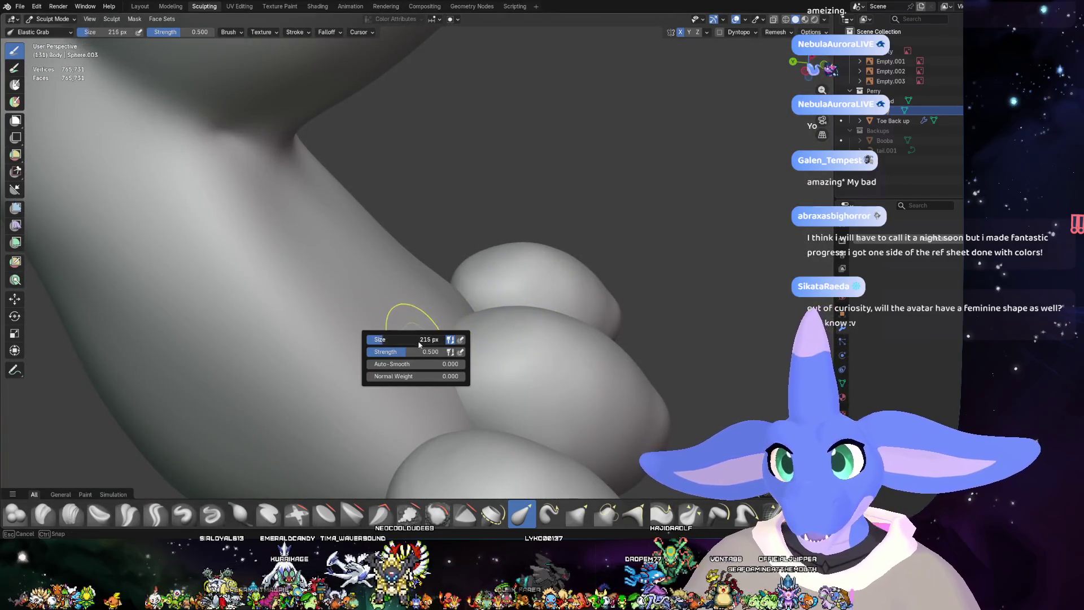
drag(424, 344, 421, 345)
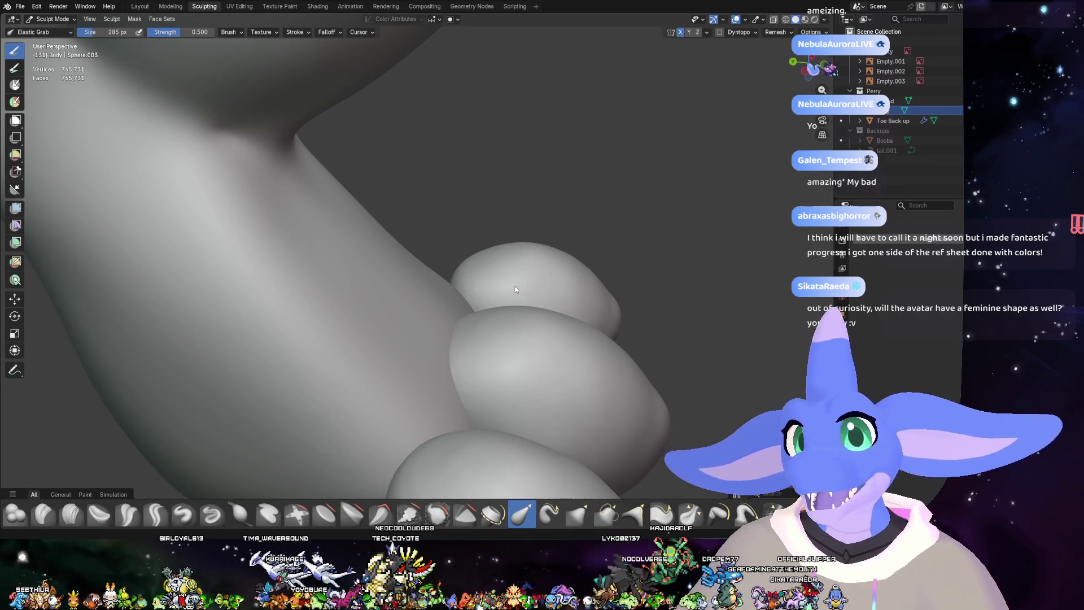
scroll(515, 290, down, 3)
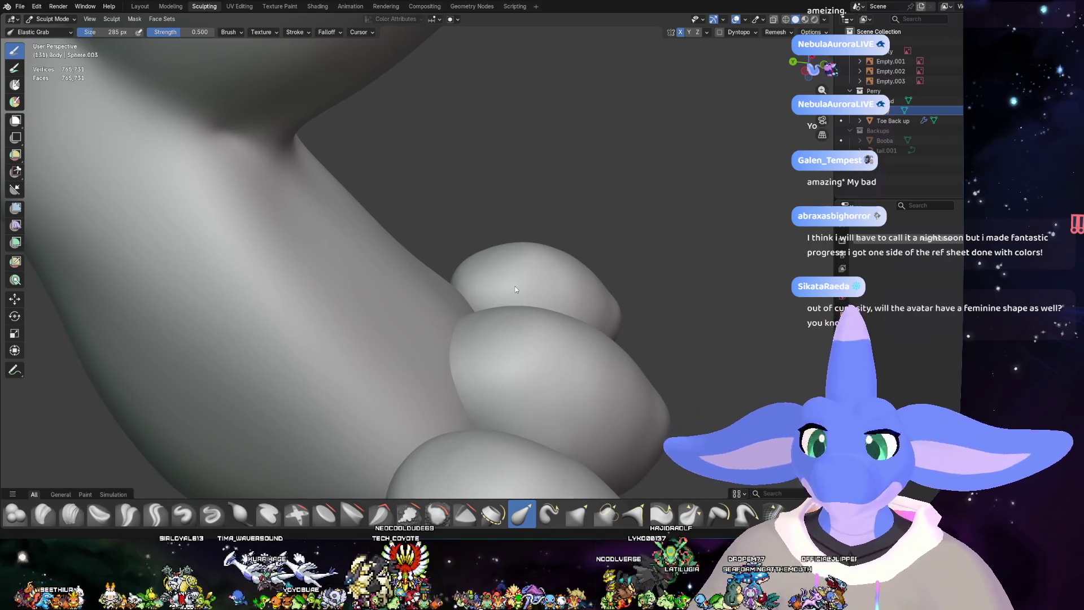
mouse_move(589, 237)
middle_down()
mouse_move(475, 170)
mouse_move(458, 221)
middle_up()
scroll(448, 149, down, 2)
scroll(447, 149, down, 3)
scroll(437, 243, up, 2)
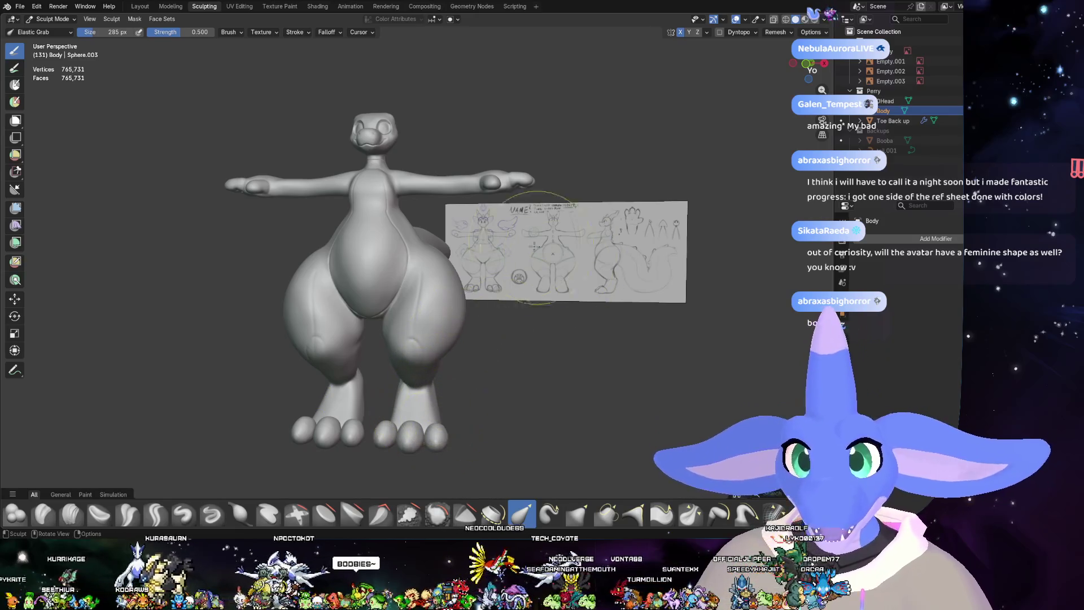
scroll(539, 252, up, 3)
scroll(508, 271, up, 4)
scroll(382, 314, up, 2)
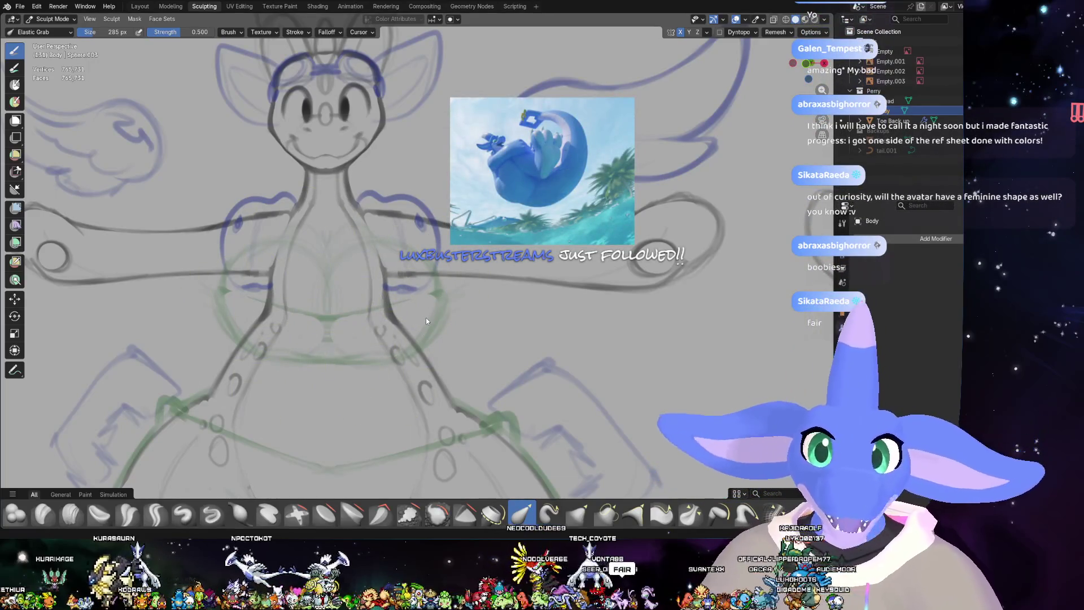
scroll(427, 318, down, 6)
scroll(434, 335, down, 3)
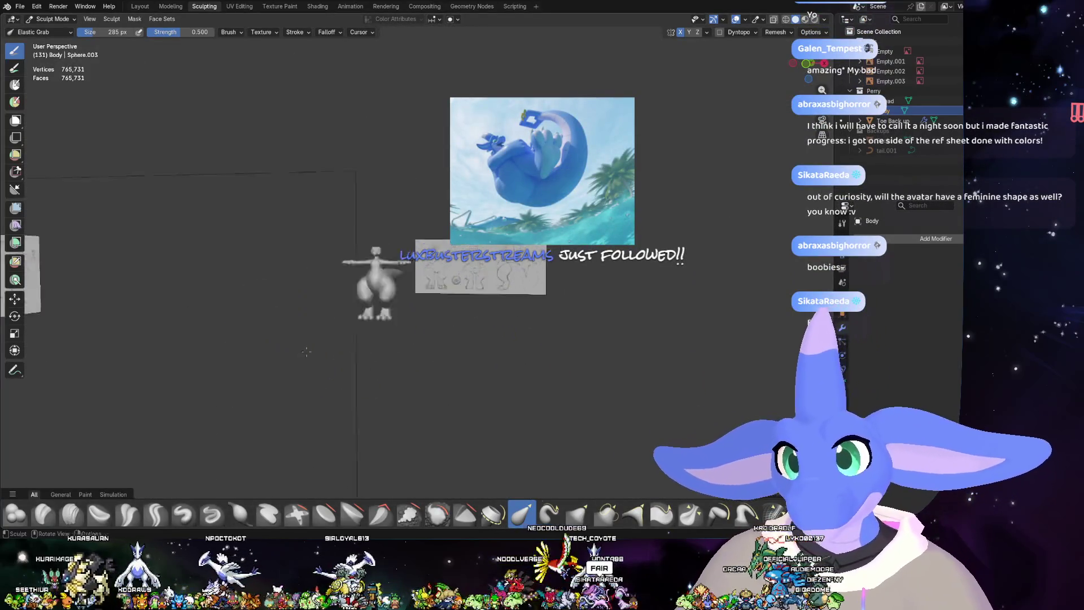
- Enlarge the grab brush to 405 px while viewing the toes up close
mouse_move(435, 335)
ctrl+middle_down()
mouse_move(430, 351)
mouse_move(569, 351)
mouse_move(511, 383)
mouse_move(551, 339)
mouse_move(582, 267)
mouse_move(641, 238)
ctrl+middle_up()
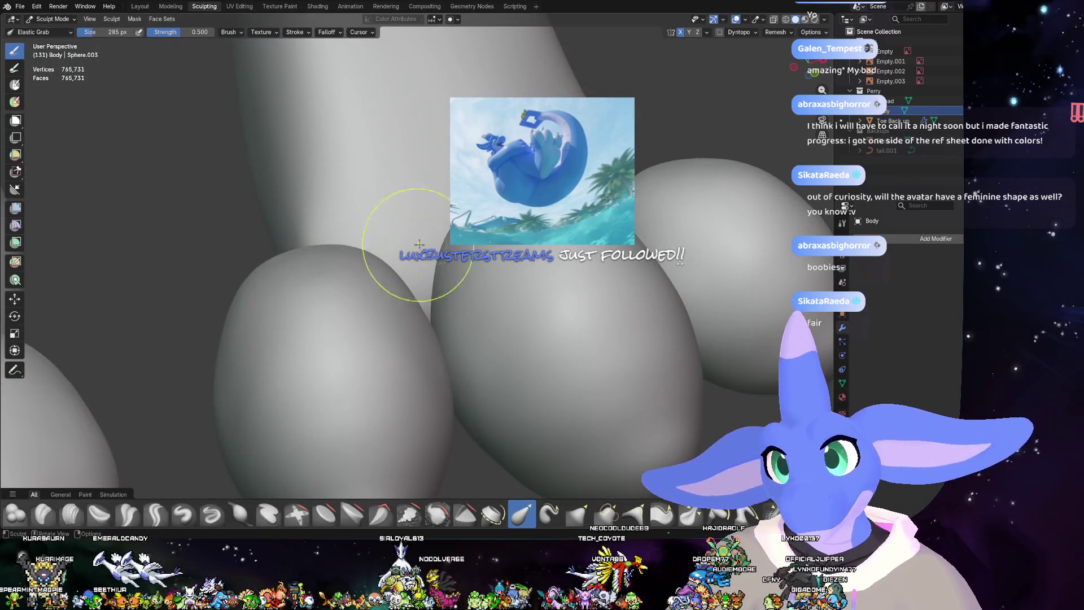
middle_drag(412, 255, 399, 266)
right_click(378, 245)
drag(372, 250, 426, 210)
mouse_move(426, 210)
middle_down()
mouse_move(423, 246)
mouse_move(380, 231)
middle_up()
mouse_move(463, 272)
middle_down()
mouse_move(399, 218)
mouse_move(419, 245)
mouse_move(313, 318)
middle_up()
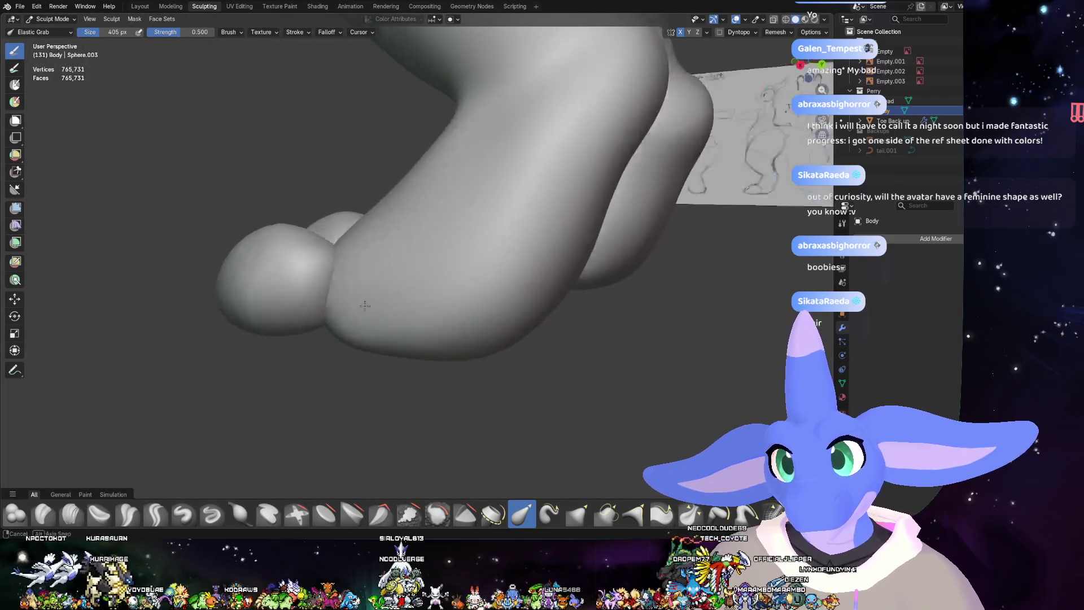
mouse_move(312, 307)
middle_down()
mouse_move(291, 286)
mouse_move(458, 316)
mouse_move(579, 249)
mouse_move(548, 236)
middle_up()
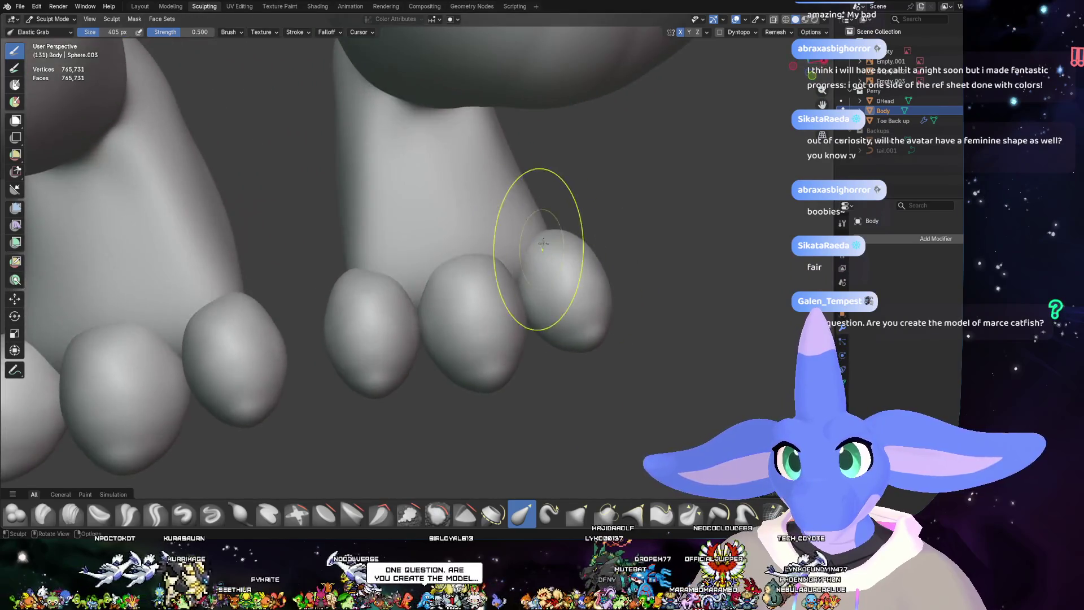
- Grab-sculpt the foot pad from a low side angle
mouse_move(370, 274)
middle_down()
mouse_move(435, 179)
mouse_move(375, 266)
middle_up()
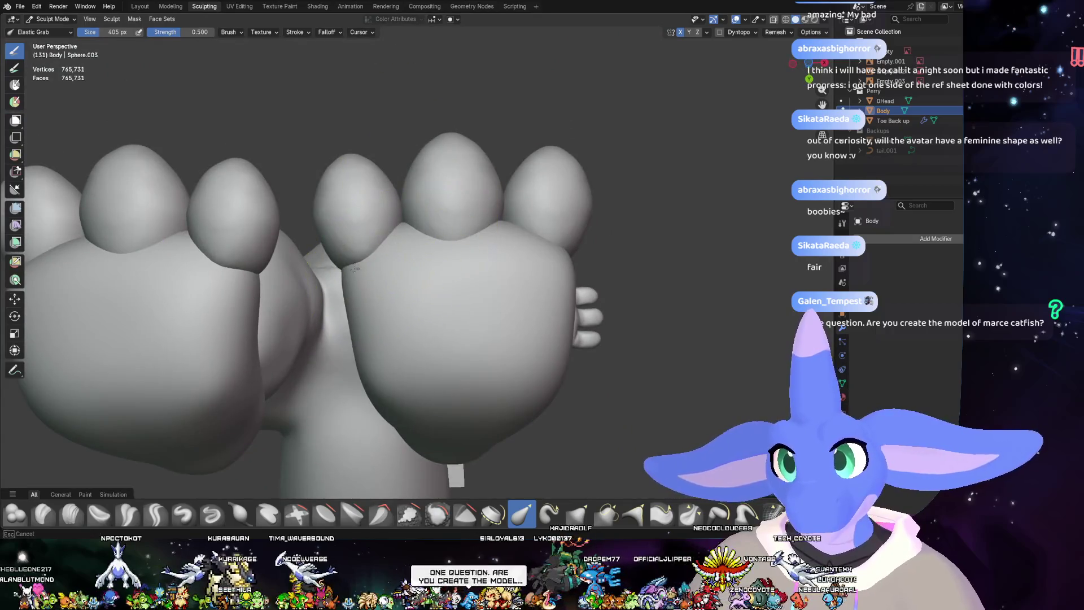
mouse_move(418, 352)
middle_down()
mouse_move(387, 339)
mouse_move(425, 383)
middle_up()
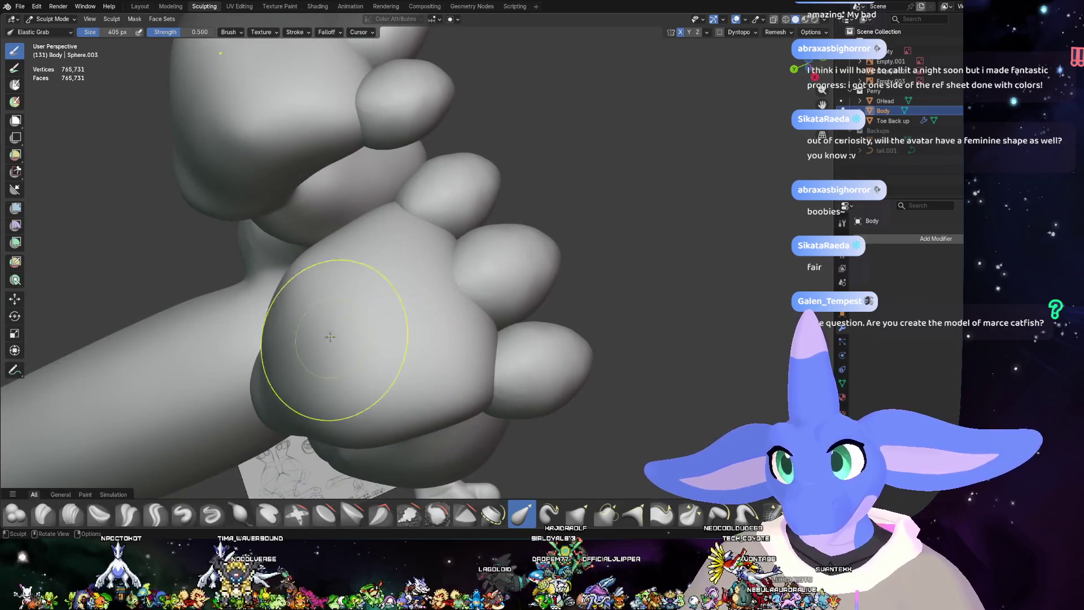
mouse_move(318, 332)
mouse_down()
mouse_move(290, 360)
mouse_move(323, 340)
mouse_up()
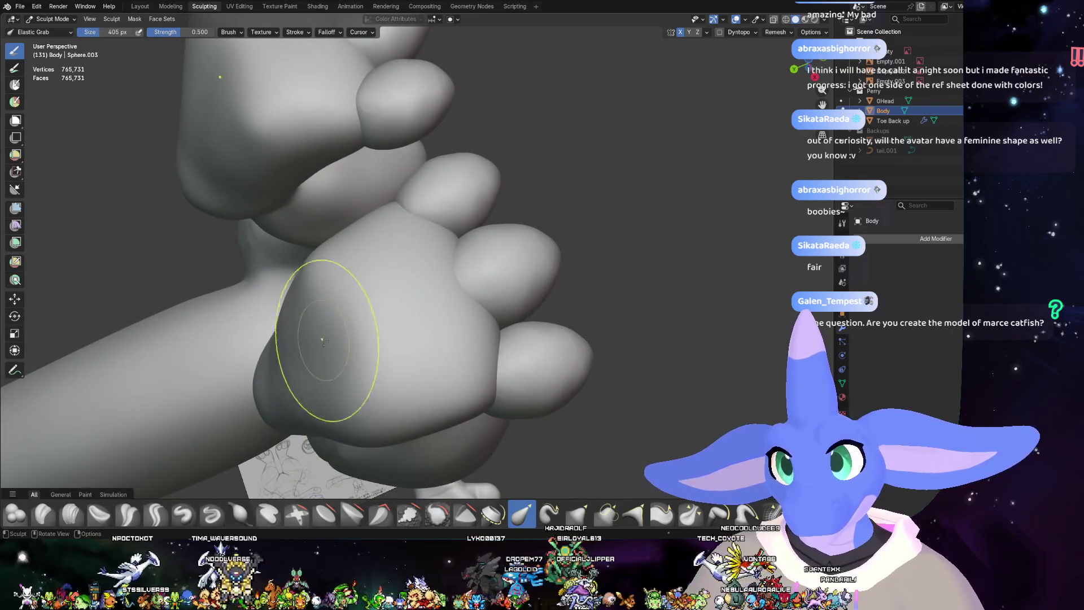
drag(337, 389, 349, 353)
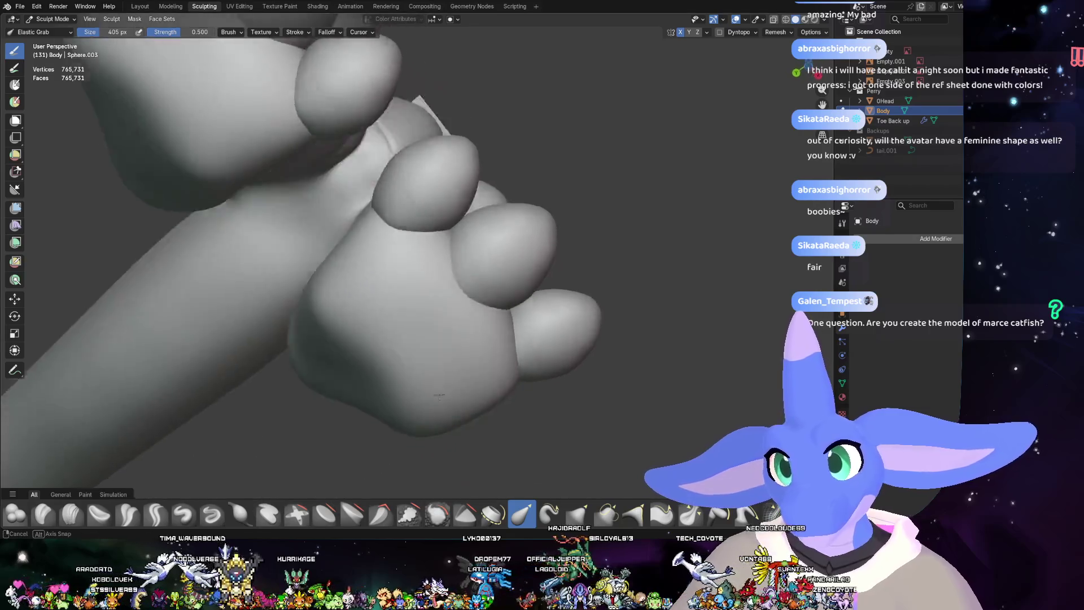
- Shift the cleft between the central toes, viewing the foot from below
mouse_move(329, 383)
middle_down()
mouse_move(412, 448)
mouse_move(452, 339)
mouse_move(503, 266)
middle_up()
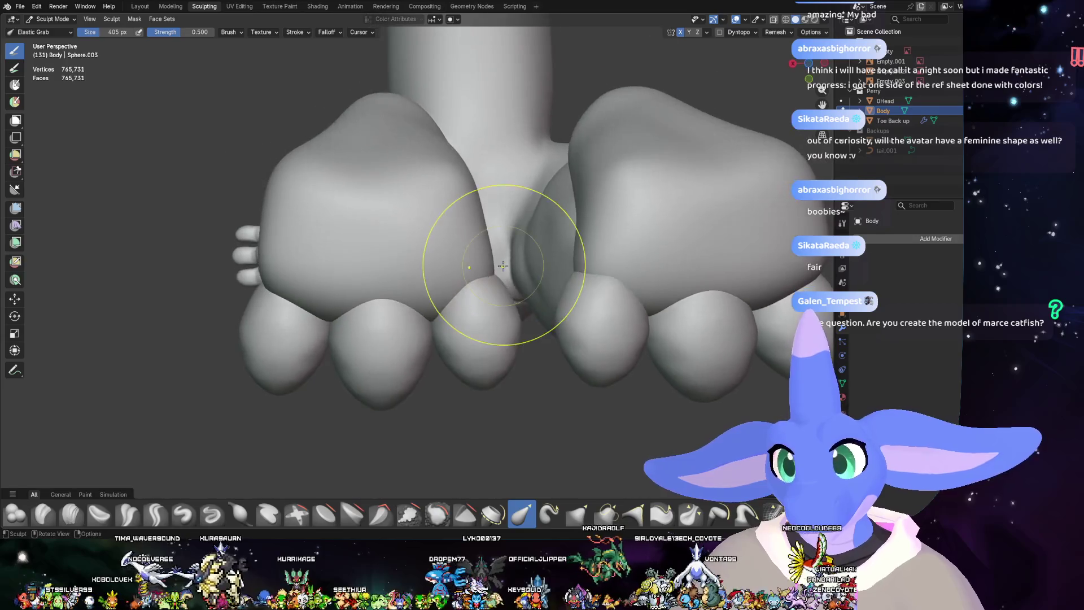
drag(502, 266, 512, 273)
mouse_move(490, 285)
middle_down()
mouse_move(608, 350)
mouse_move(530, 366)
middle_up()
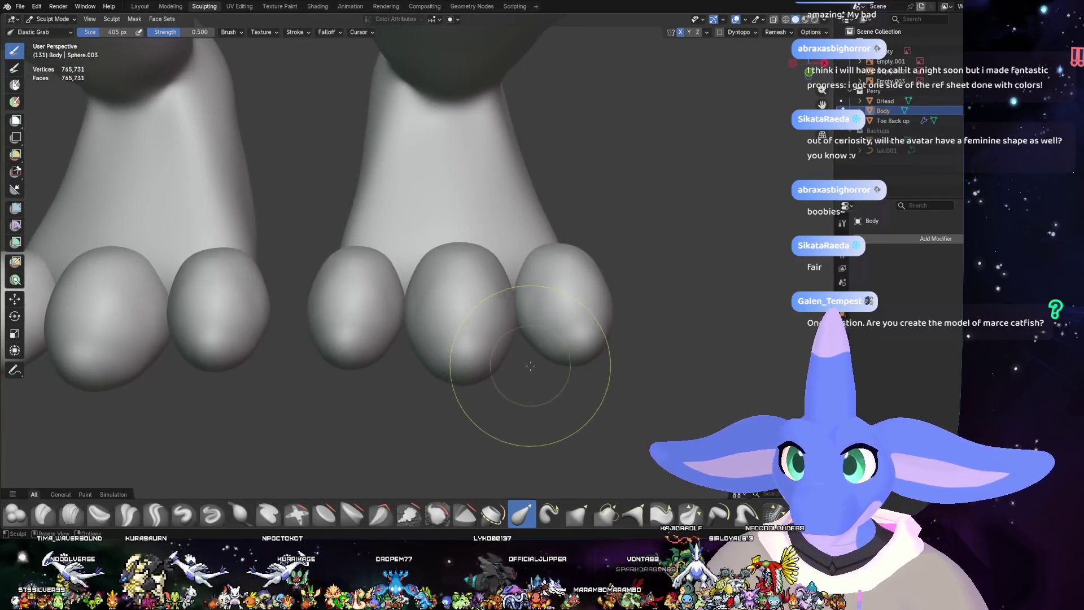
scroll(543, 322, up, 2)
scroll(475, 300, up, 2)
scroll(381, 356, up, 2)
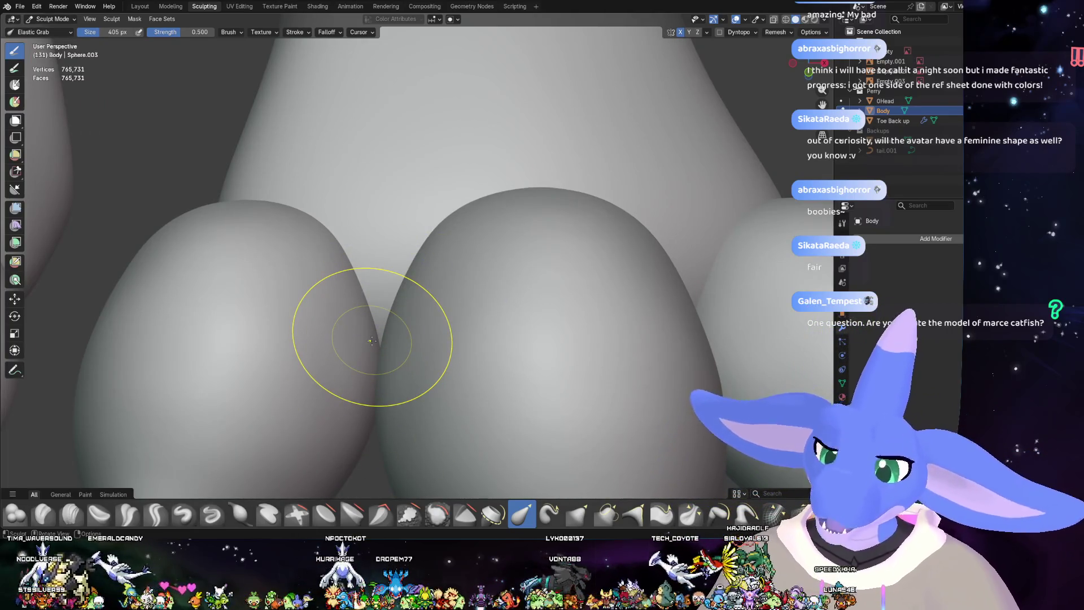
scroll(593, 339, down, 3)
mouse_move(593, 340)
middle_down()
mouse_move(483, 332)
mouse_move(536, 324)
middle_up()
scroll(476, 356, down, 3)
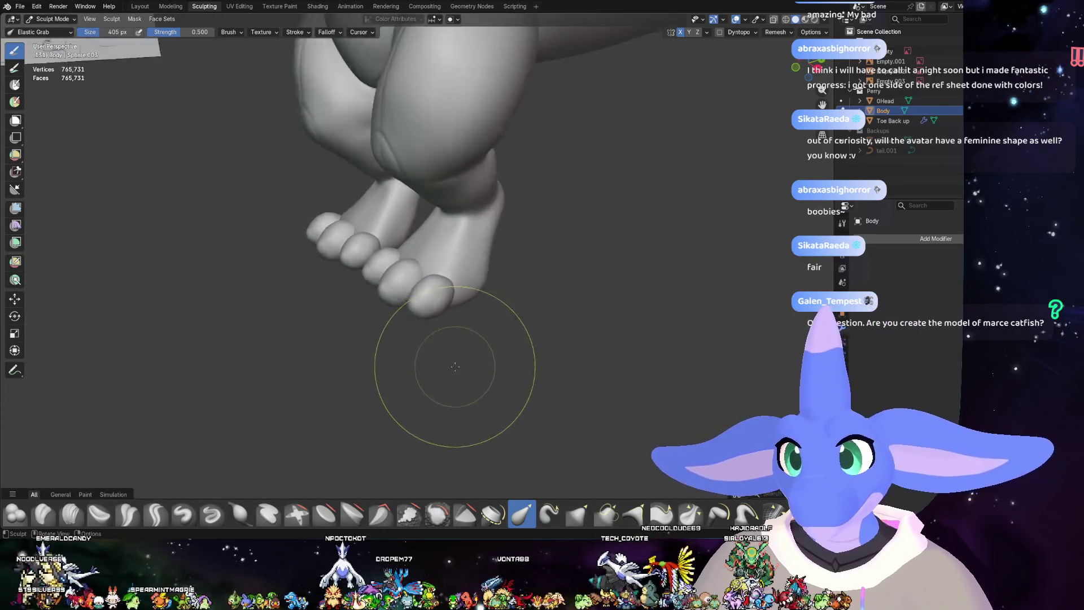
middle_drag(477, 356, 475, 367)
scroll(474, 364, down, 4)
mouse_move(461, 292)
middle_down()
mouse_move(497, 337)
mouse_move(470, 300)
middle_up()
scroll(470, 301, up, 4)
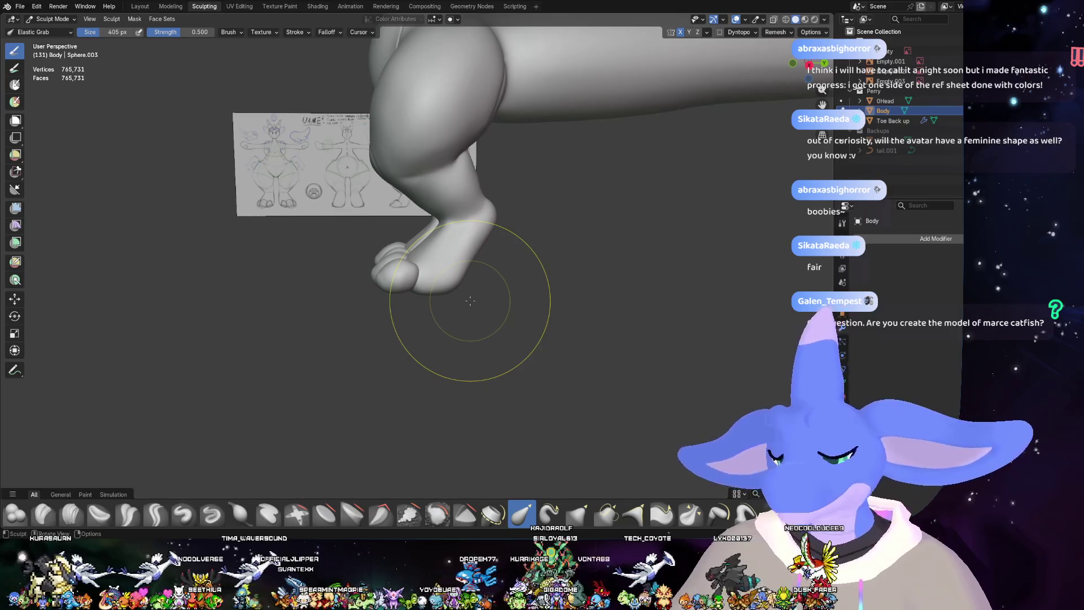
scroll(453, 280, up, 4)
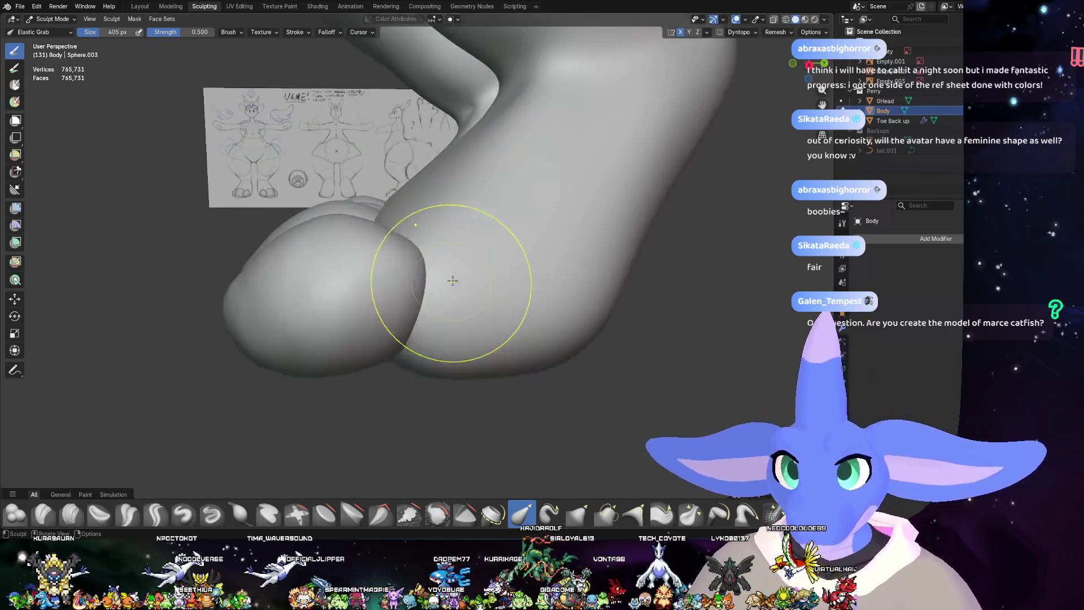
middle_drag(453, 280, 571, 337)
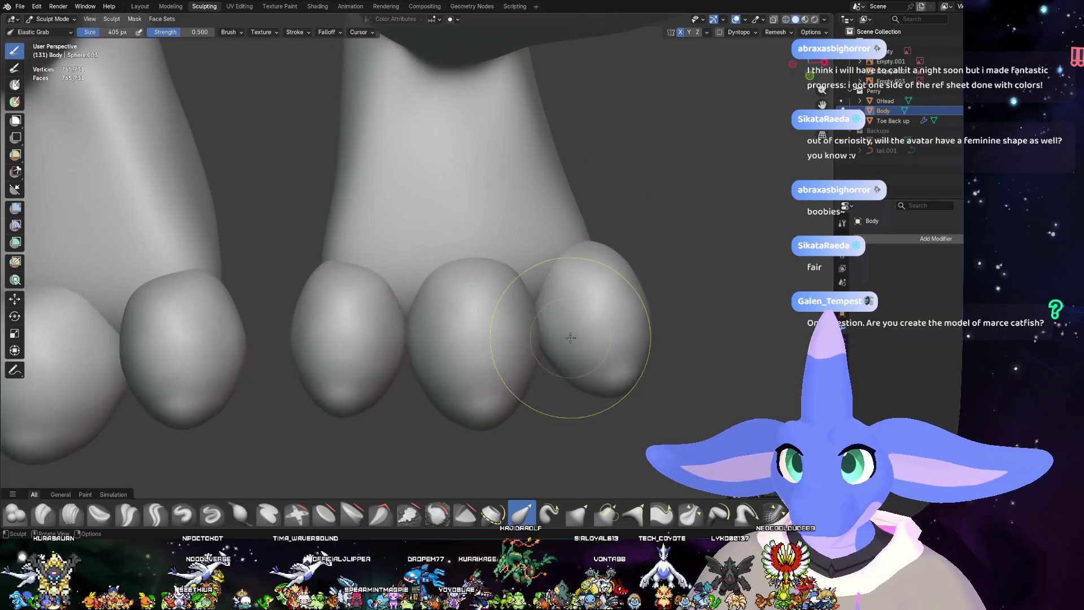
scroll(571, 337, down, 2)
middle_drag(576, 299, 444, 262)
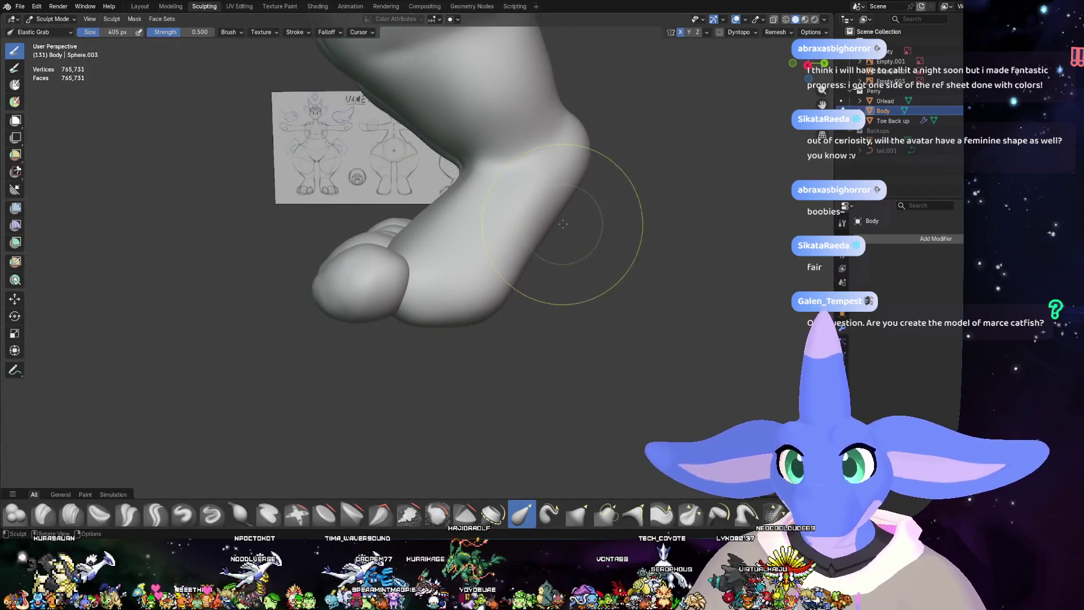
mouse_move(504, 255)
middle_down()
mouse_move(523, 286)
mouse_move(642, 291)
mouse_move(630, 276)
mouse_move(526, 313)
mouse_move(525, 303)
mouse_move(608, 340)
mouse_move(678, 181)
middle_up()
scroll(642, 290, down, 3)
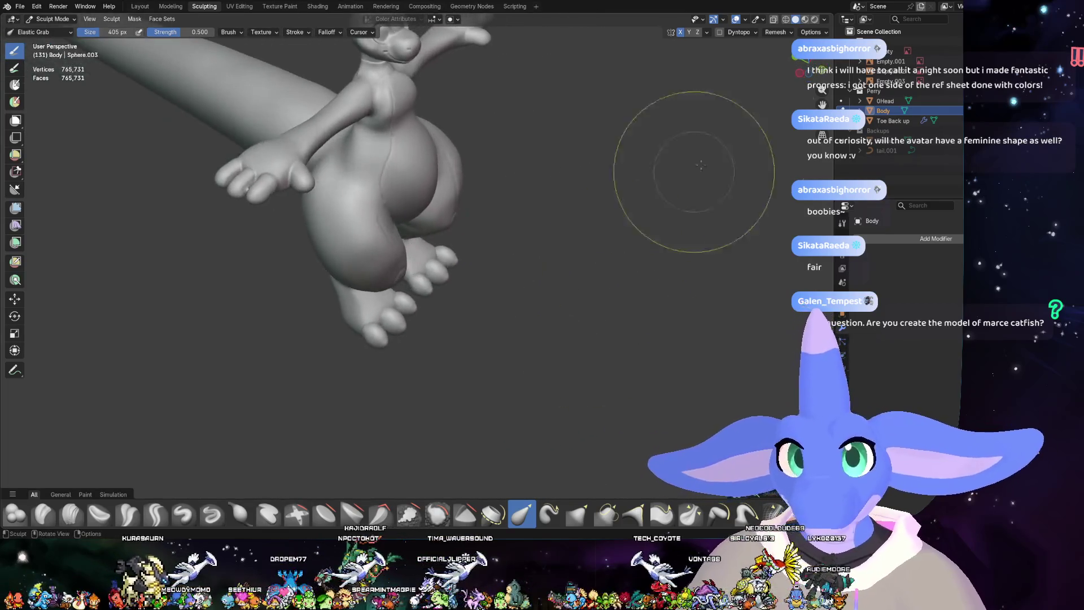
click(792, 75)
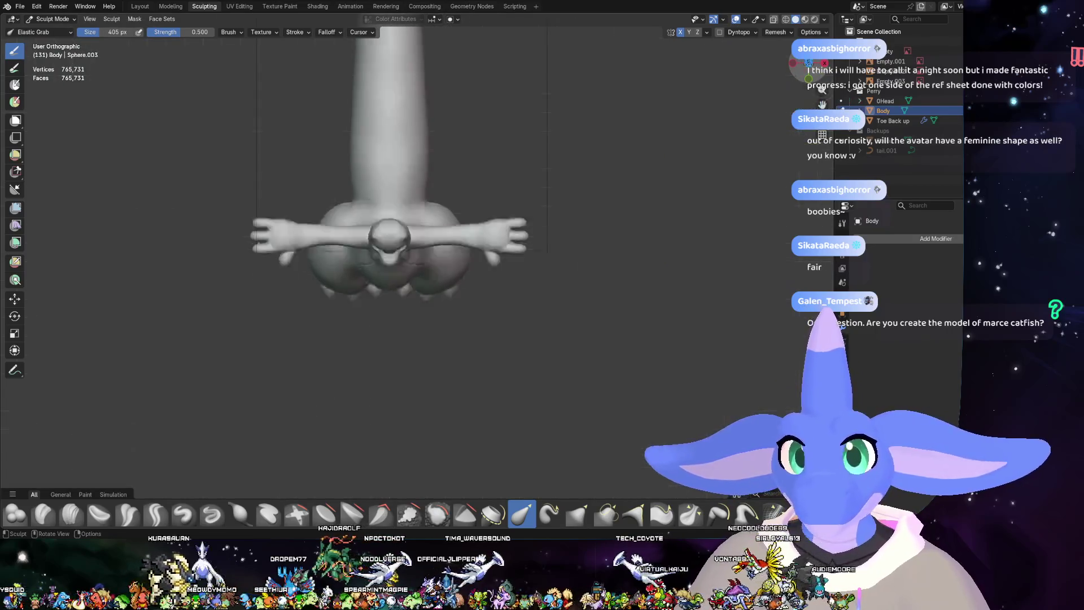
click(797, 72)
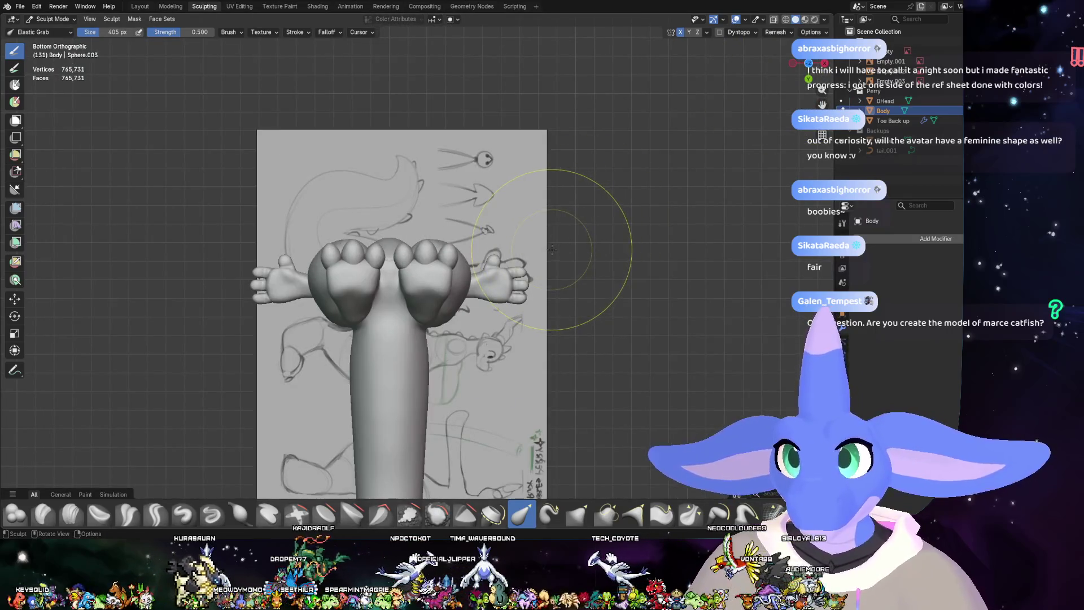
scroll(475, 313, up, 3)
scroll(526, 308, up, 3)
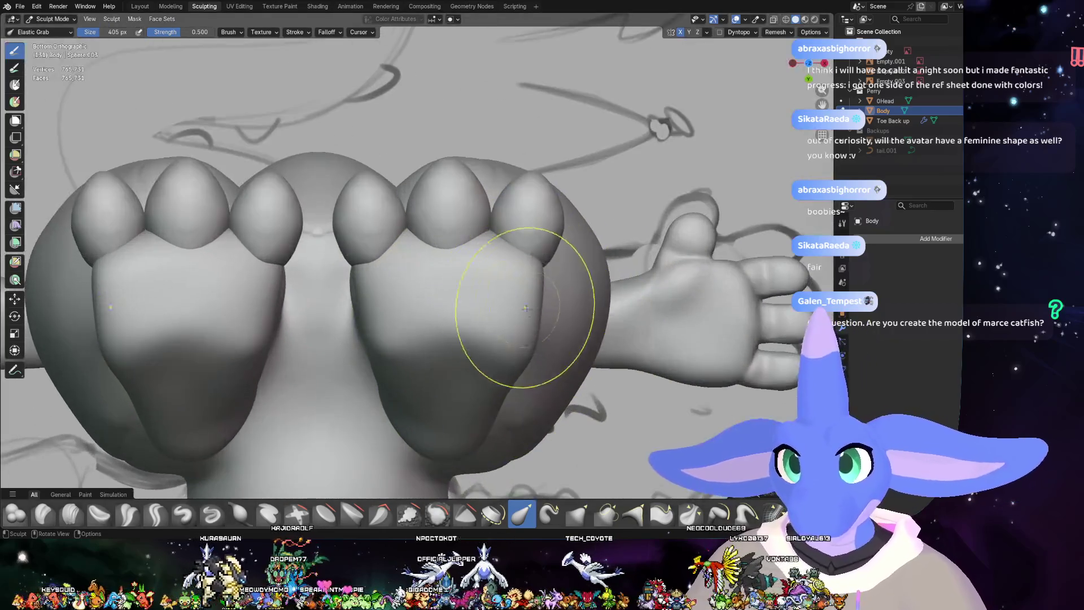
mouse_move(492, 339)
mouse_down()
mouse_move(461, 313)
mouse_move(424, 338)
mouse_up()
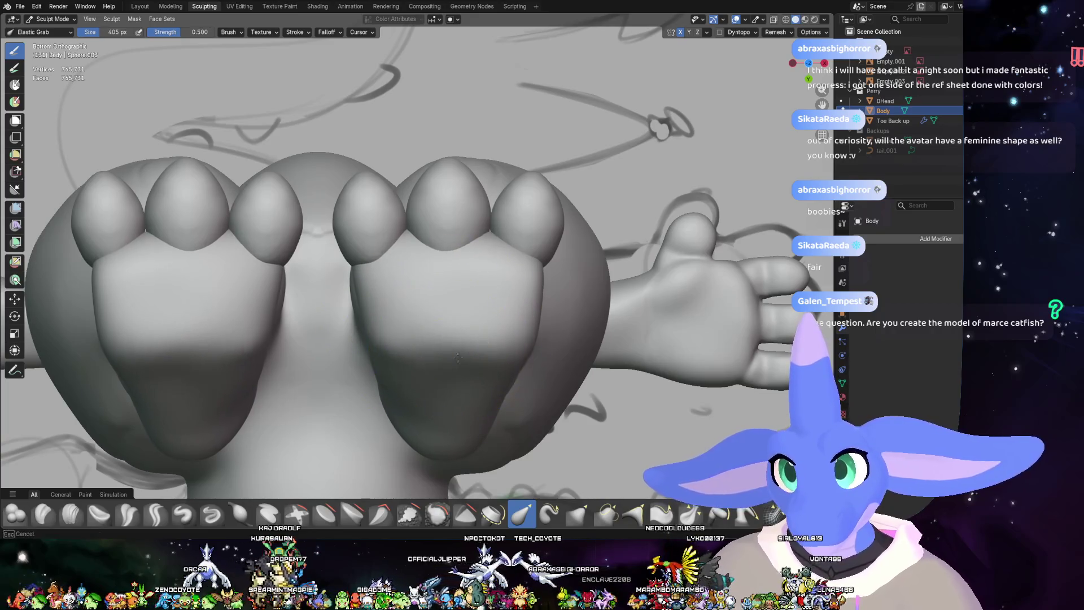
mouse_move(524, 349)
mouse_down()
mouse_move(436, 327)
mouse_move(555, 321)
mouse_up()
middle_drag(556, 320, 499, 375)
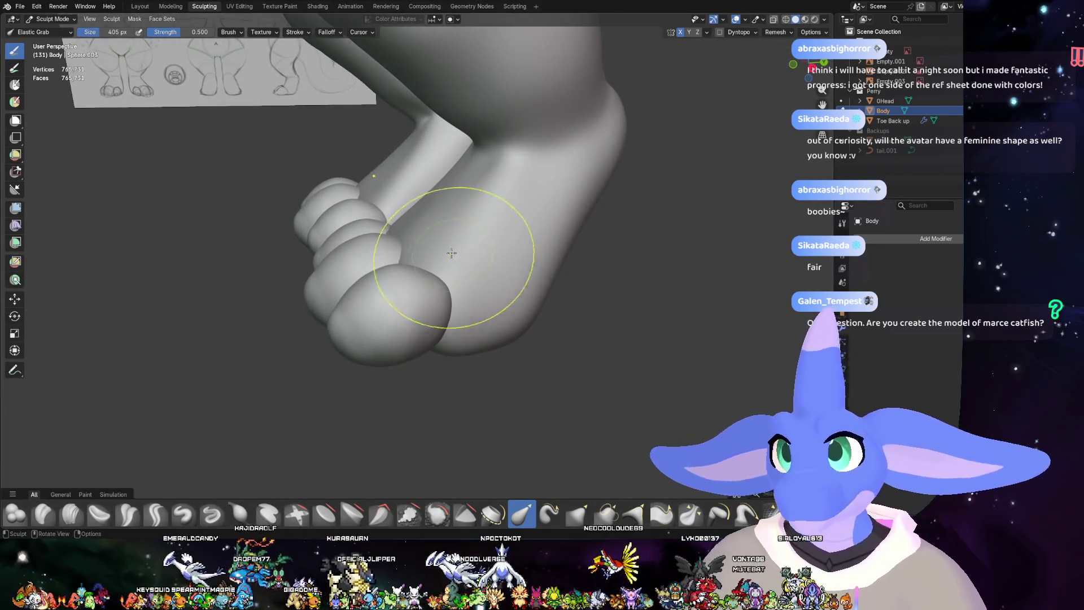
- Smooth the crease where the toes join the foot with Elastic Grab, then review the whole figure
mouse_move(423, 223)
middle_down()
mouse_move(411, 190)
mouse_move(435, 207)
middle_up()
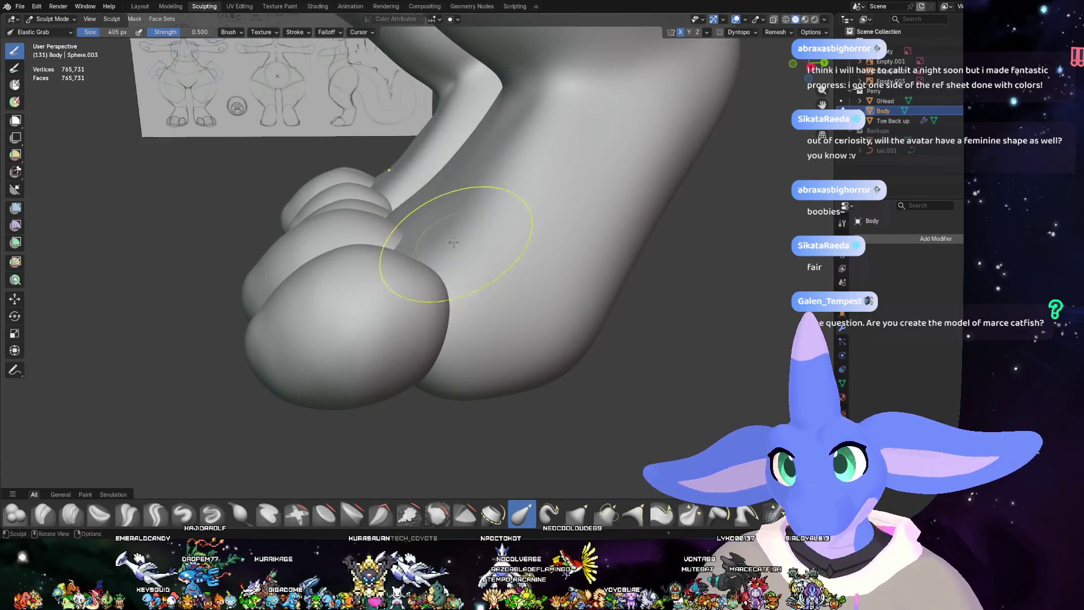
mouse_move(501, 238)
middle_down()
mouse_move(425, 198)
mouse_move(506, 179)
mouse_move(432, 247)
mouse_move(452, 198)
middle_up()
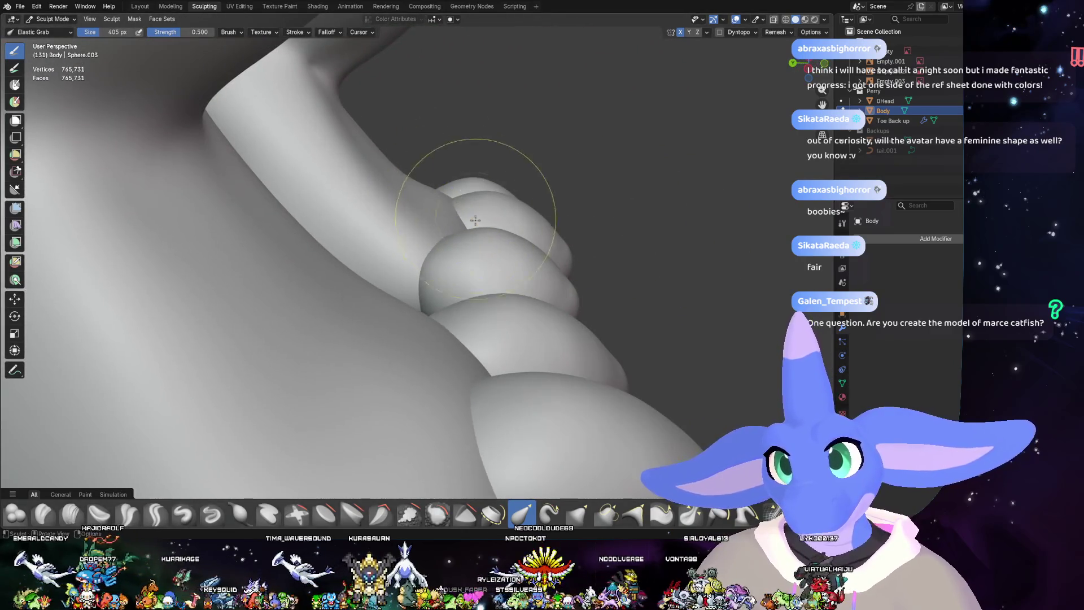
mouse_move(445, 256)
middle_down()
mouse_move(352, 206)
mouse_move(497, 286)
mouse_move(324, 326)
mouse_move(235, 307)
mouse_move(391, 265)
mouse_move(370, 269)
mouse_move(387, 219)
mouse_move(507, 172)
middle_up()
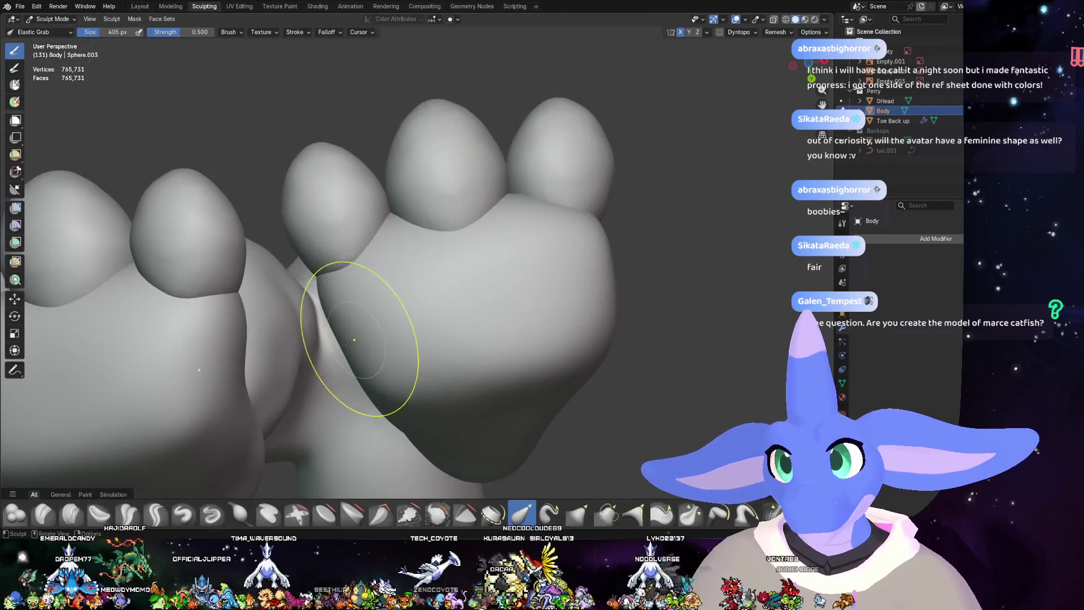
drag(355, 339, 346, 319)
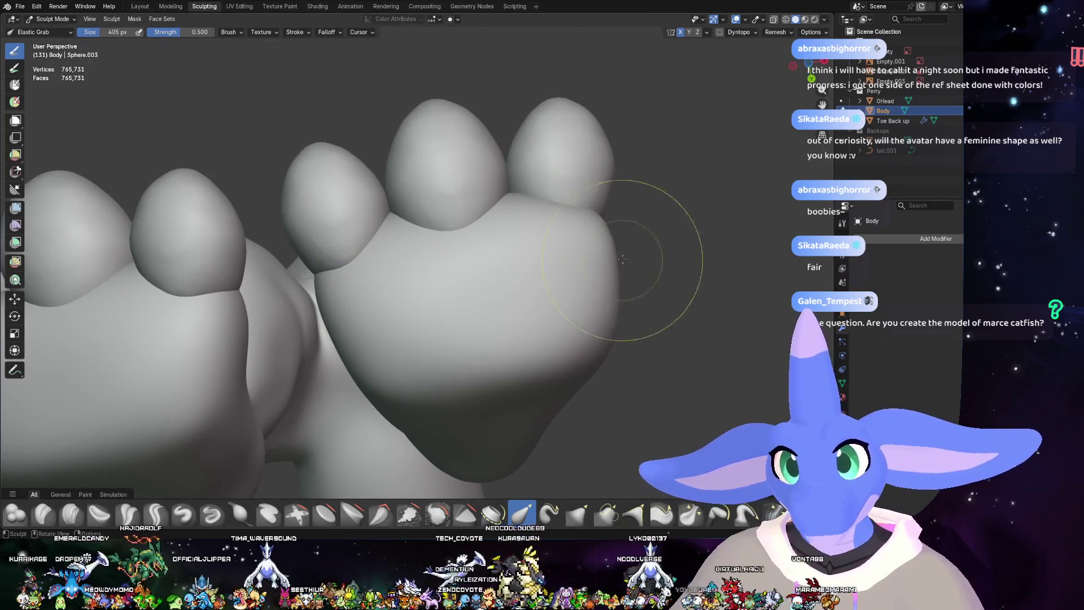
middle_drag(623, 258, 598, 269)
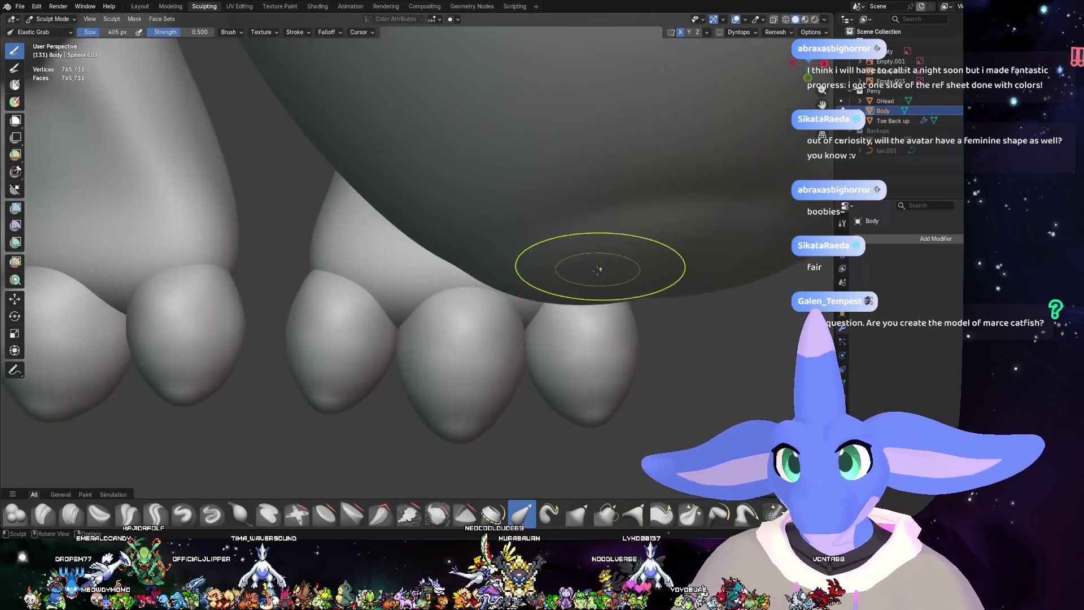
scroll(599, 270, down, 5)
mouse_move(599, 269)
middle_down()
mouse_move(581, 314)
mouse_move(599, 296)
mouse_move(681, 324)
middle_up()
scroll(500, 228, down, 5)
middle_drag(466, 250, 537, 245)
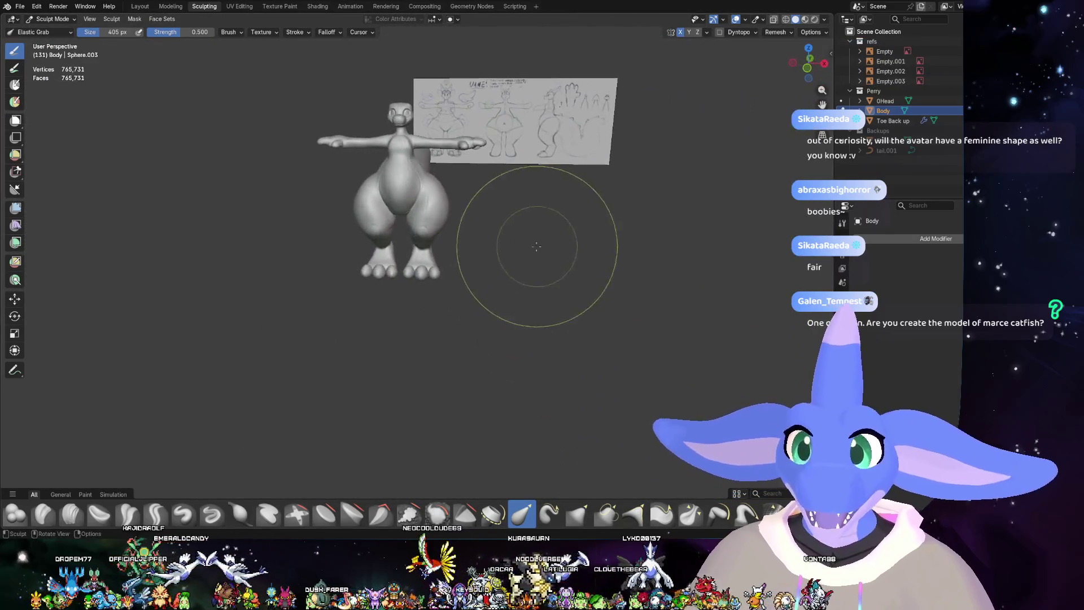
scroll(438, 209, up, 4)
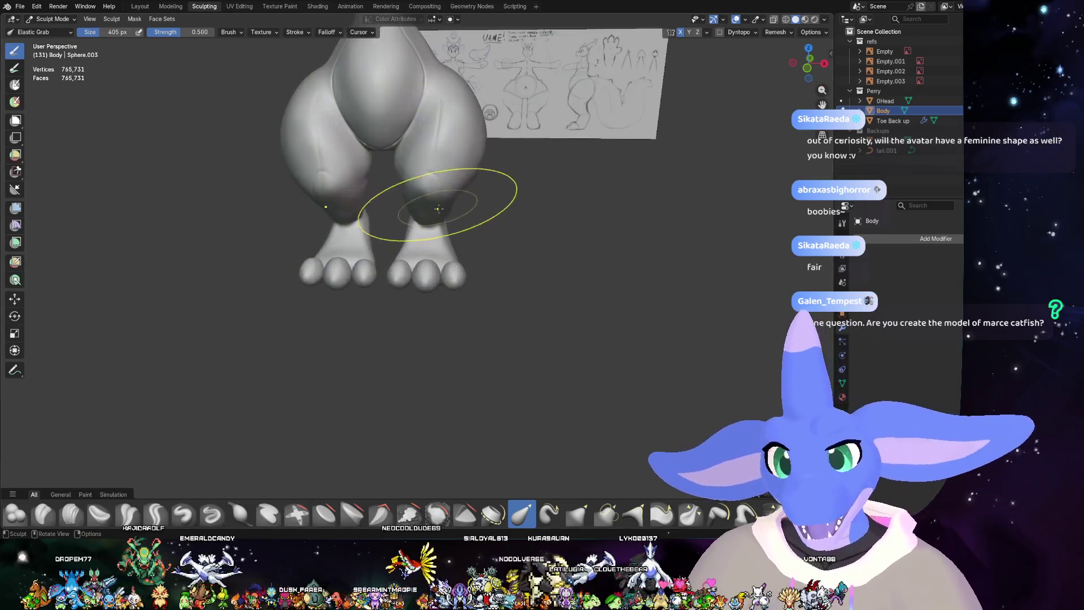
shift+middle_drag(432, 258, 565, 356)
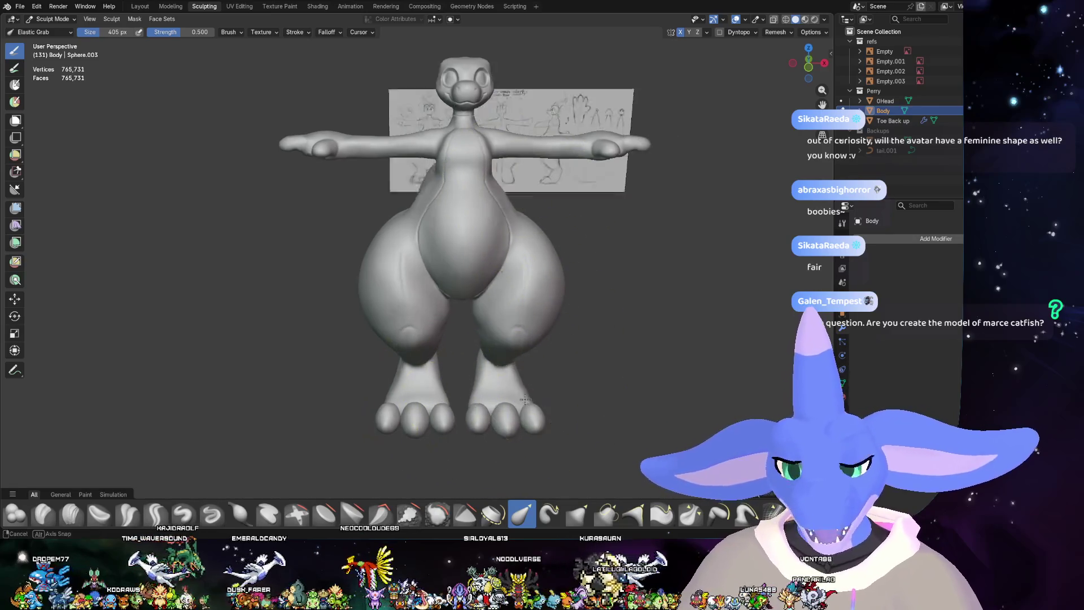
scroll(678, 358, up, 2)
scroll(613, 359, up, 4)
mouse_move(592, 352)
middle_down()
mouse_move(591, 229)
mouse_move(637, 227)
mouse_move(600, 313)
mouse_move(492, 305)
mouse_move(602, 285)
middle_up()
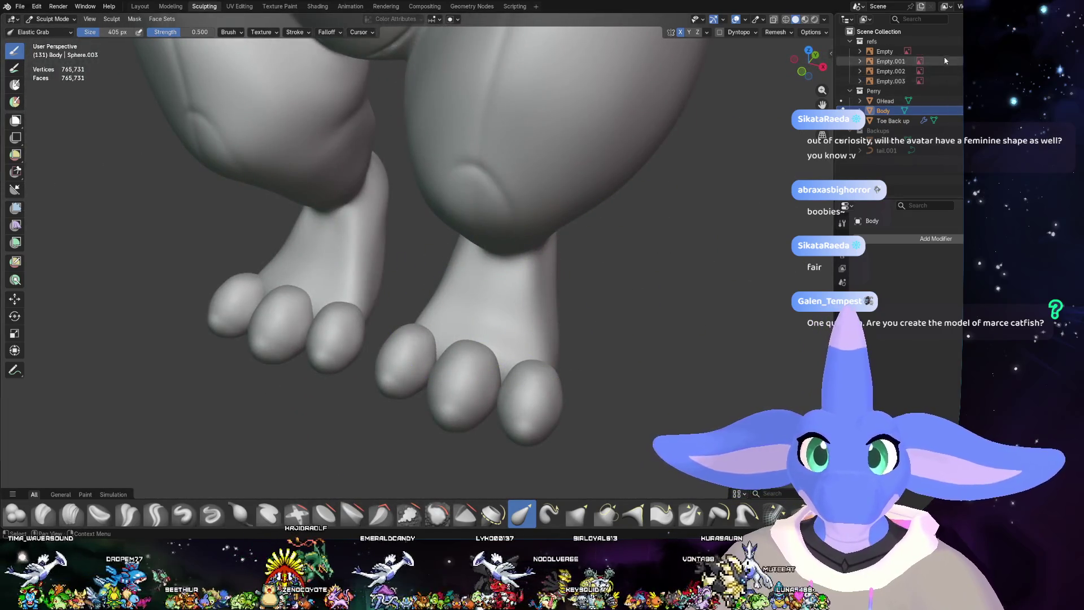
- Scale the Toe Back up objects to about 0.758 in the Layout workspace and enter Edit Mode
click(914, 122)
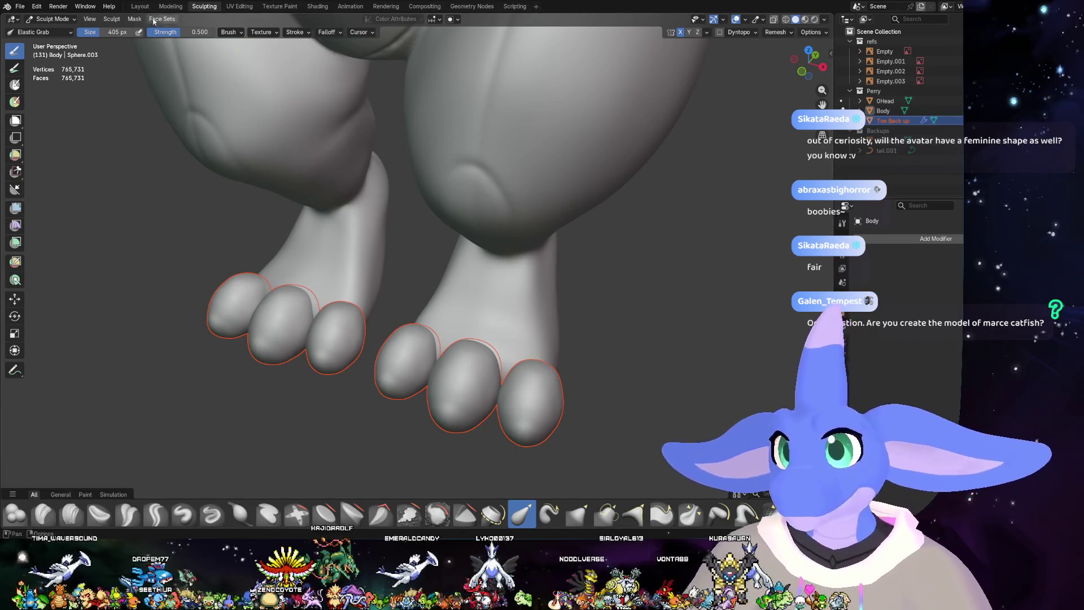
click(140, 6)
scroll(474, 319, up, 3)
scroll(584, 319, up, 2)
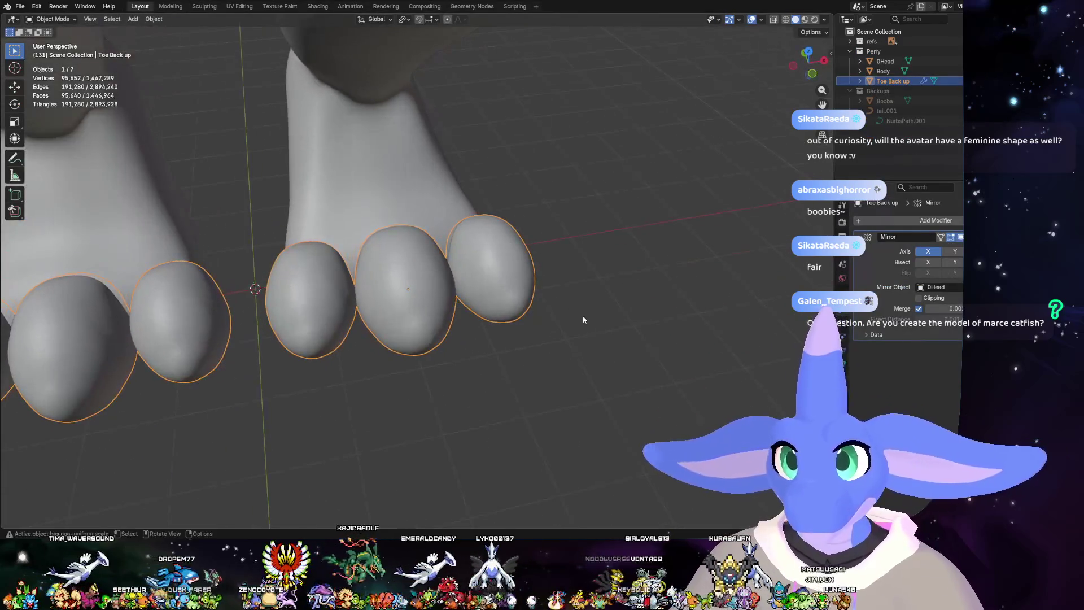
key(s)
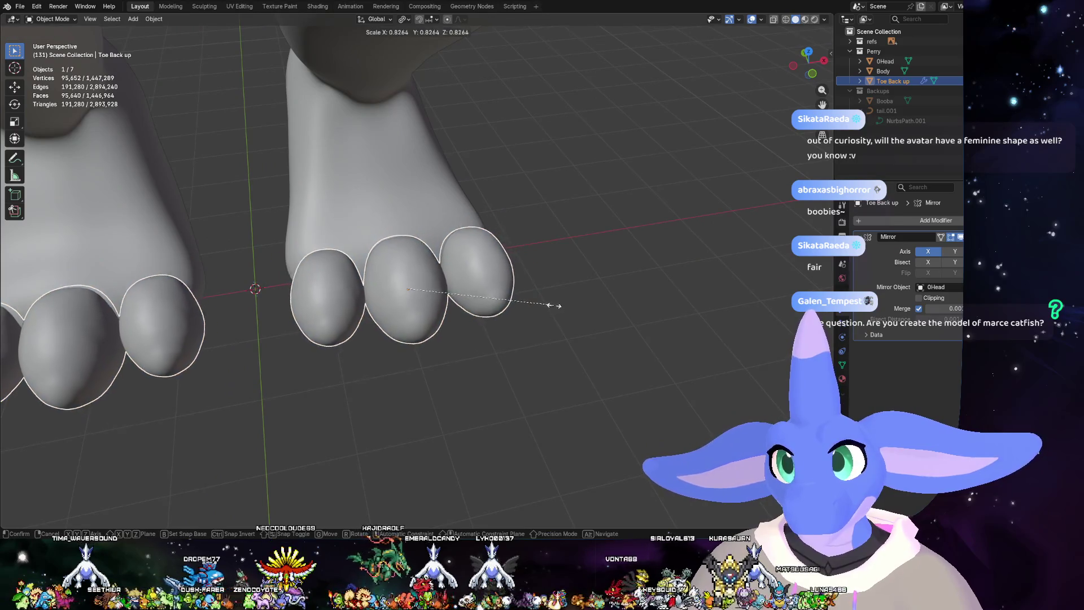
click(537, 317)
middle_drag(538, 317, 530, 311)
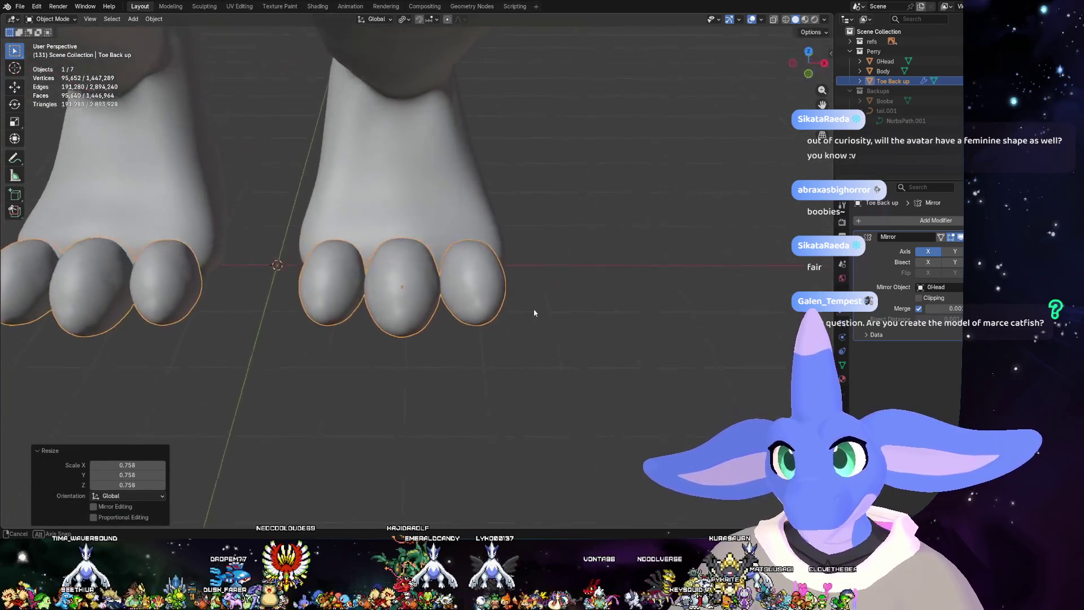
key(Tab)
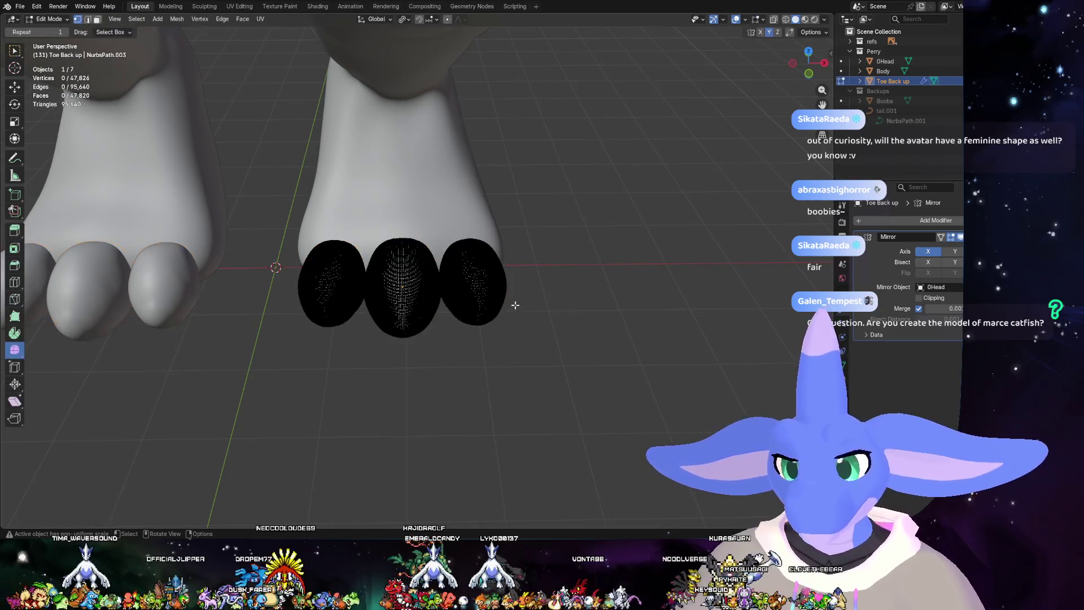
- Move the linked-selected right toe mesh outward along the X axis
key(l)
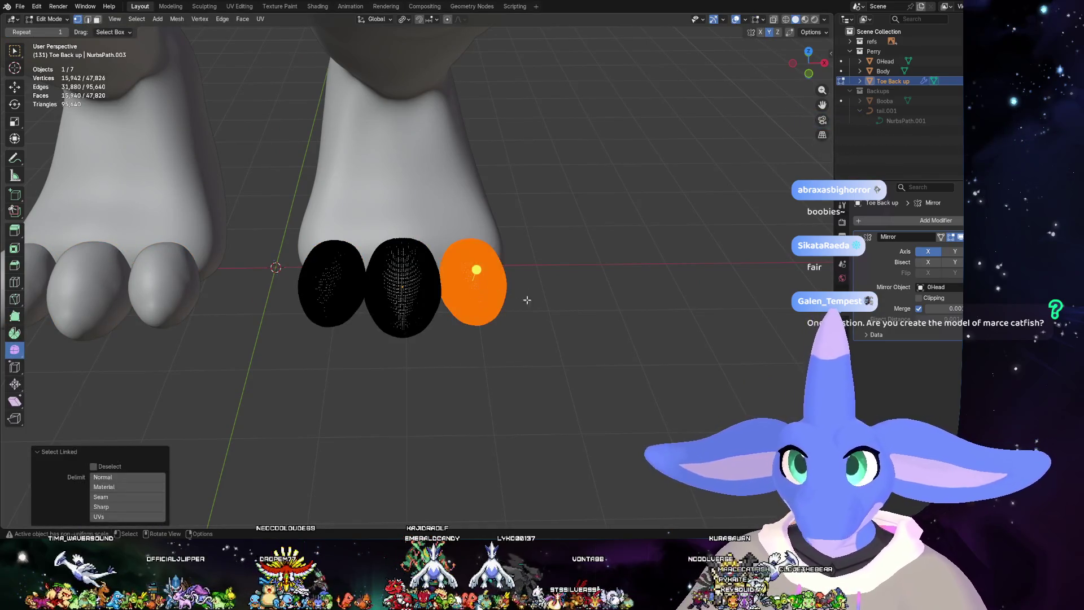
key(g)
key(y)
key(x)
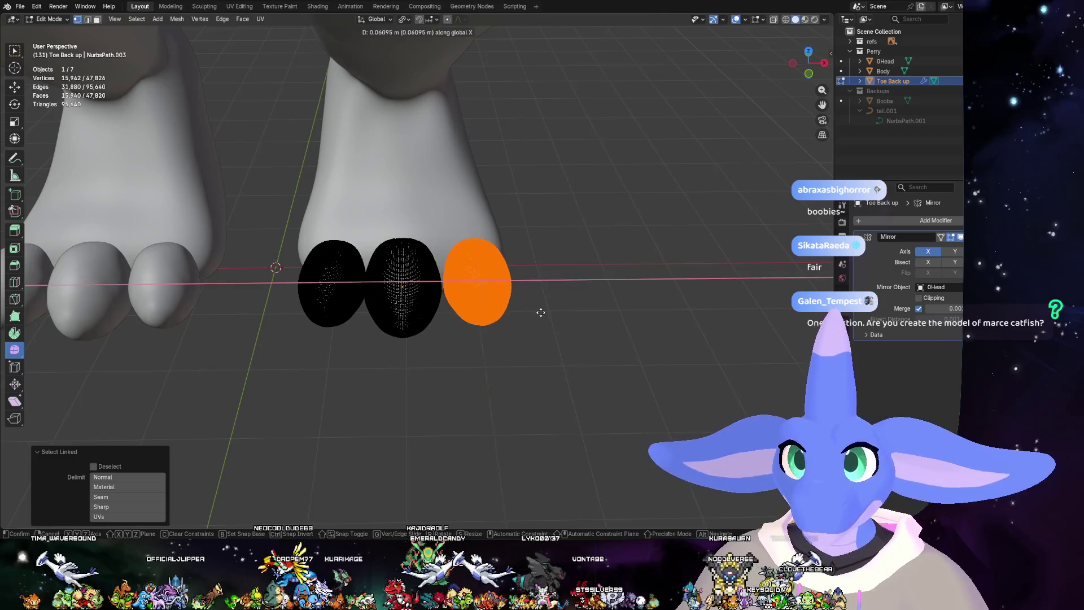
click(542, 312)
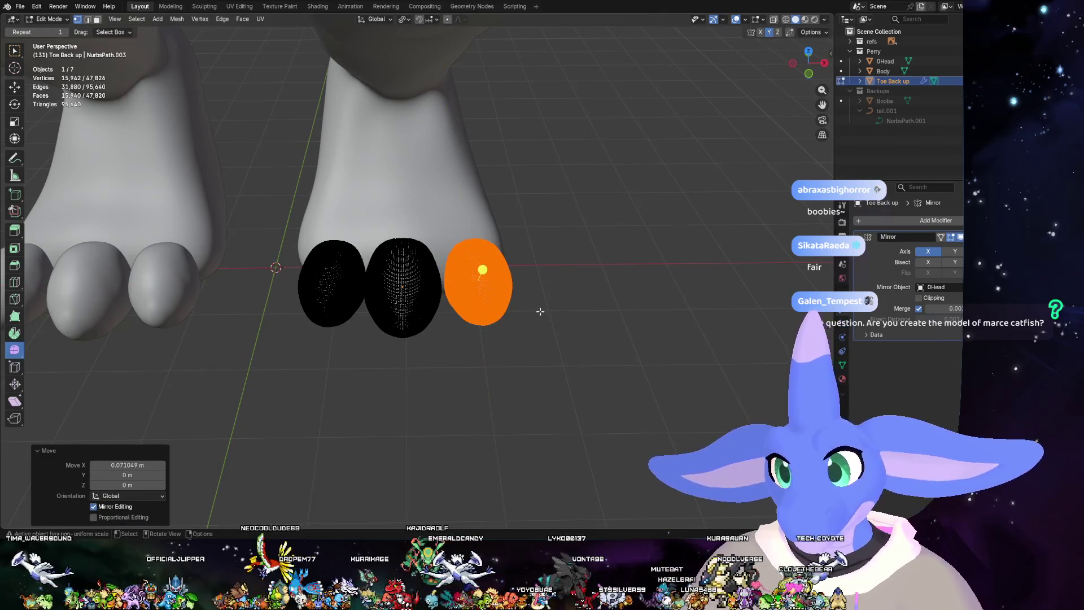
- Move the left toe mesh along X with a Move X offset of -0.07 m
click(345, 290)
key(l)
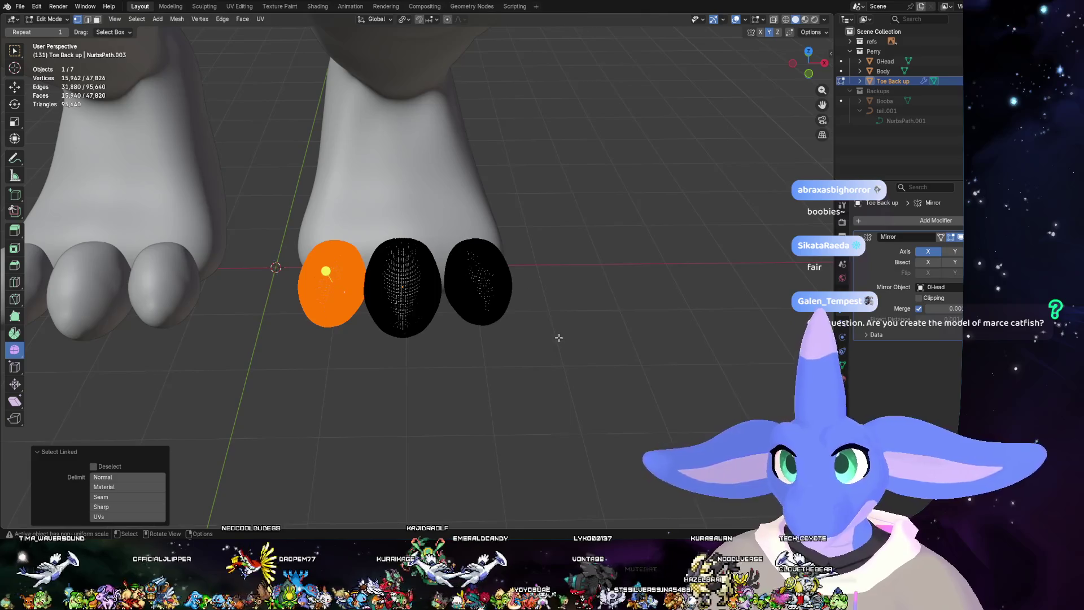
key(g)
key(x)
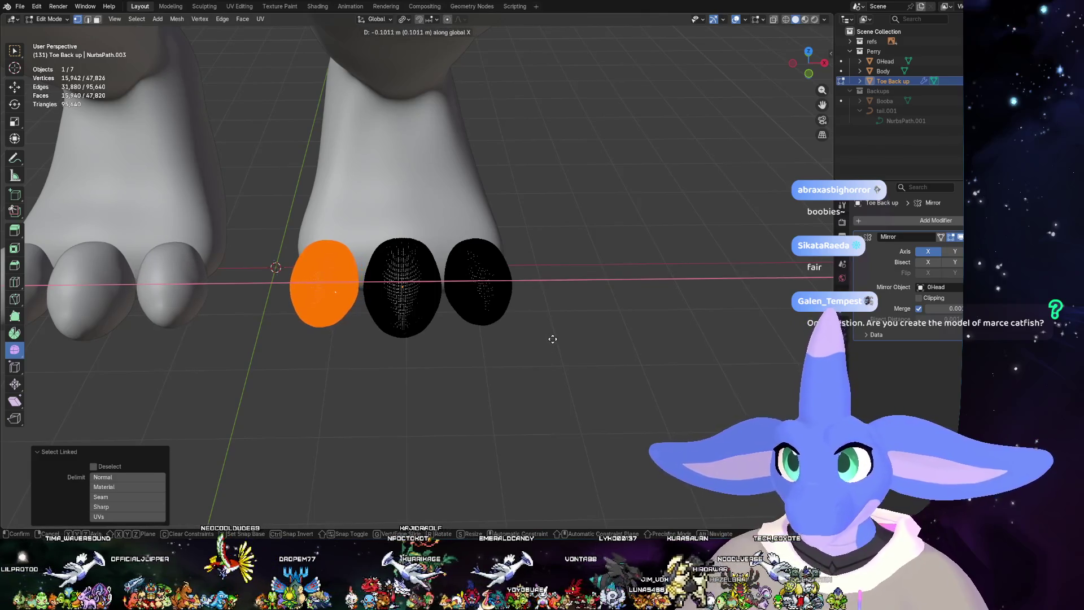
click(553, 340)
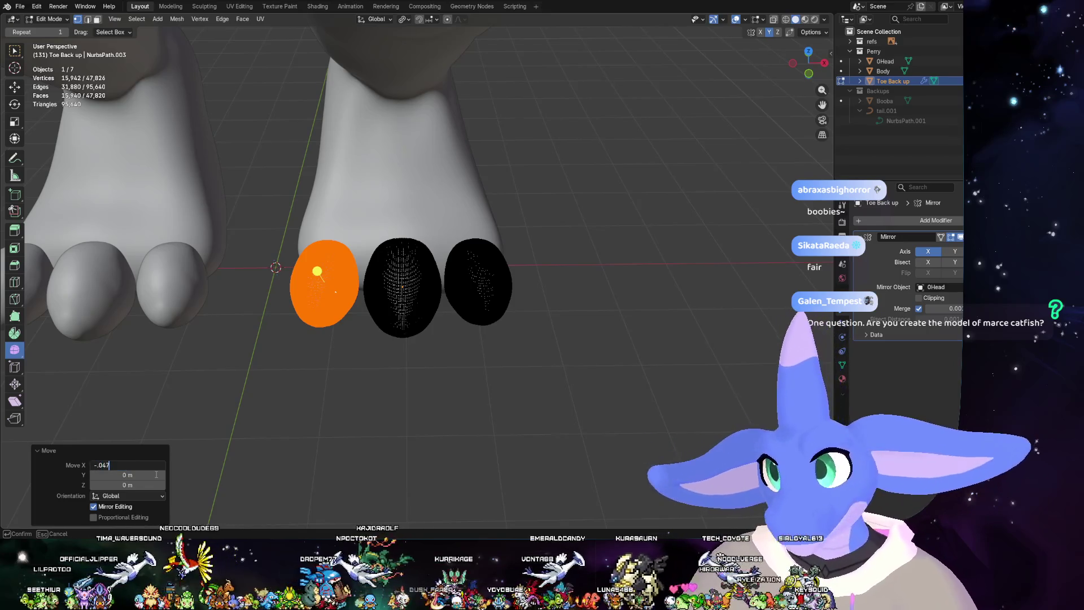
key(Return)
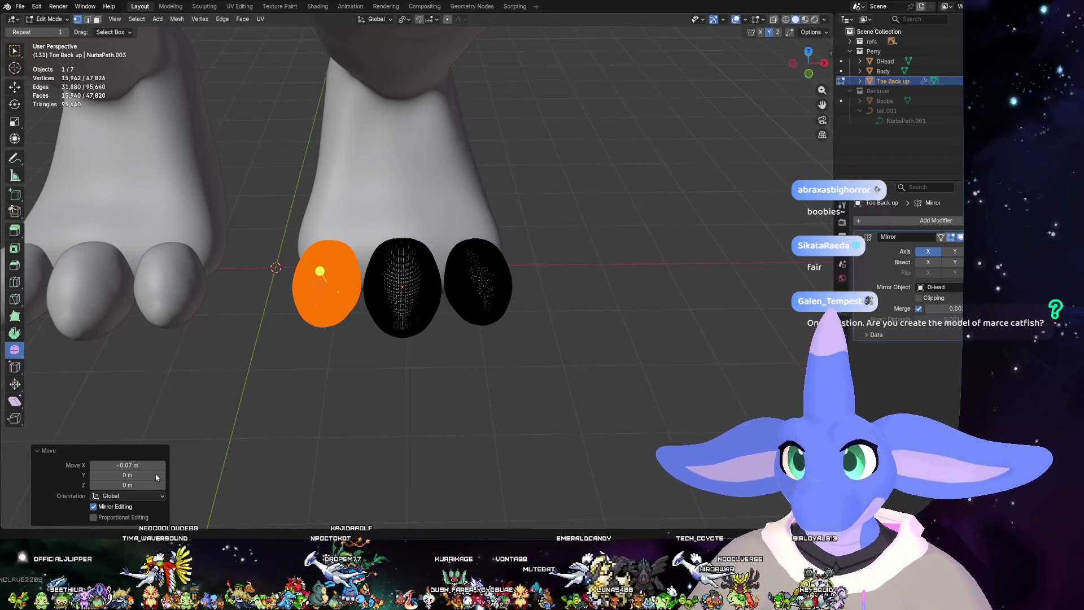
- Back in Object Mode, shift the toe objects along X under the feet
click(486, 374)
mouse_move(487, 374)
middle_down()
mouse_move(477, 322)
mouse_move(483, 342)
mouse_move(440, 307)
middle_up()
key(Tab)
scroll(547, 321, up, 3)
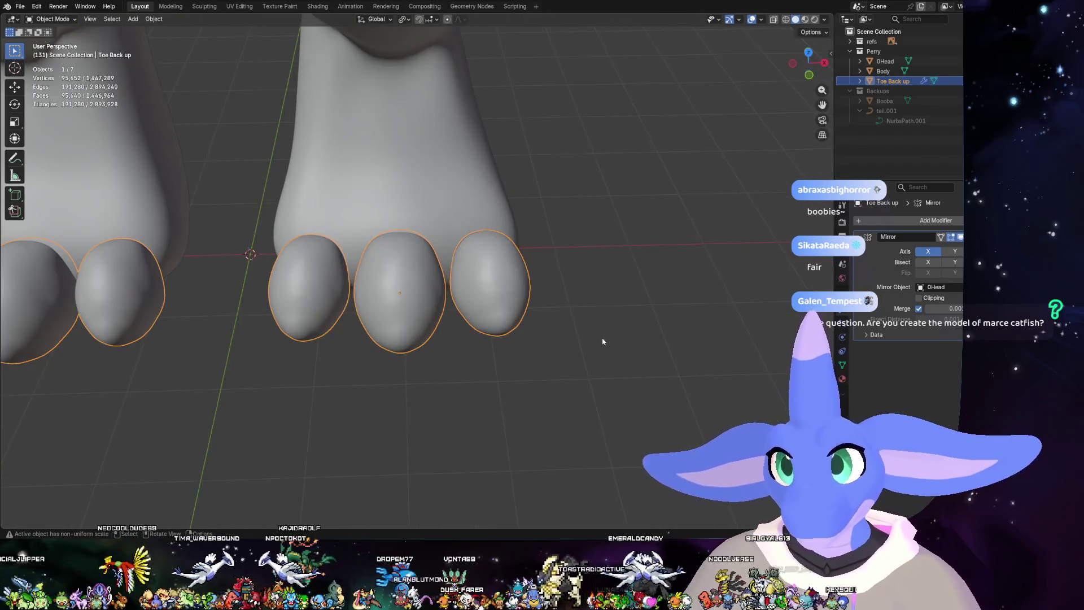
scroll(603, 342, down, 3)
key(g)
key(x)
click(587, 324)
- Separate the right toe mesh into its own object, Toe Back up.001
mouse_move(588, 325)
middle_down()
mouse_move(593, 273)
mouse_move(504, 311)
mouse_move(512, 259)
mouse_move(515, 278)
mouse_move(626, 270)
mouse_move(545, 296)
middle_up()
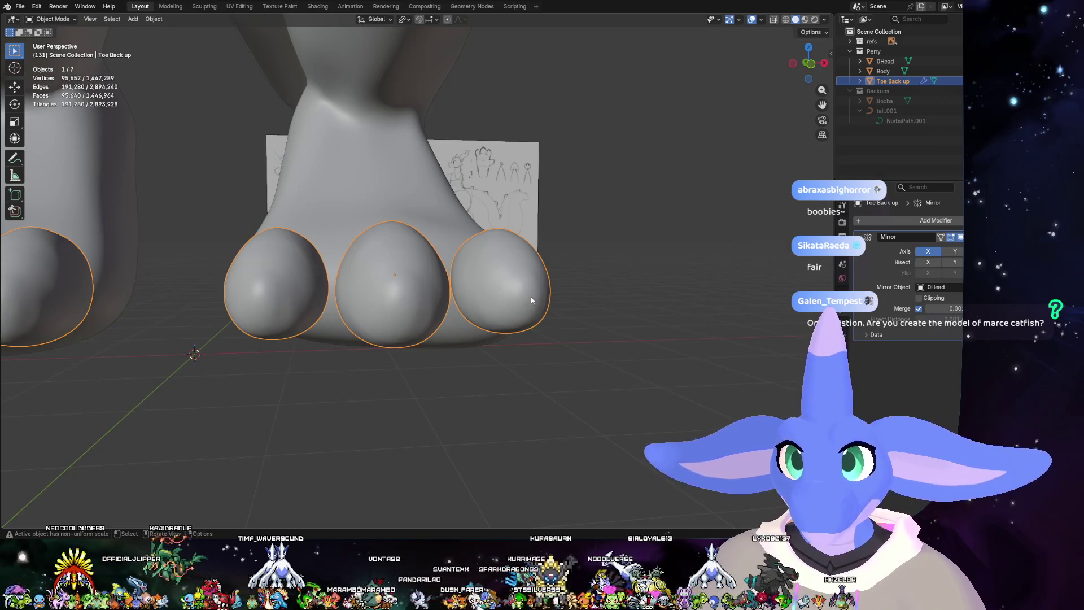
key(Tab)
key(l)
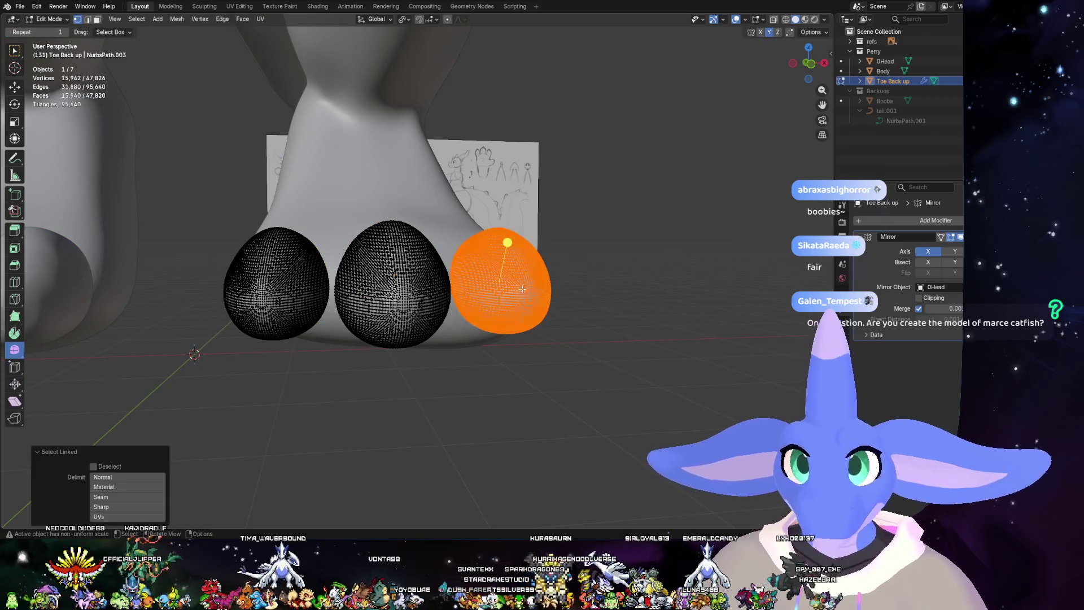
right_click(492, 286)
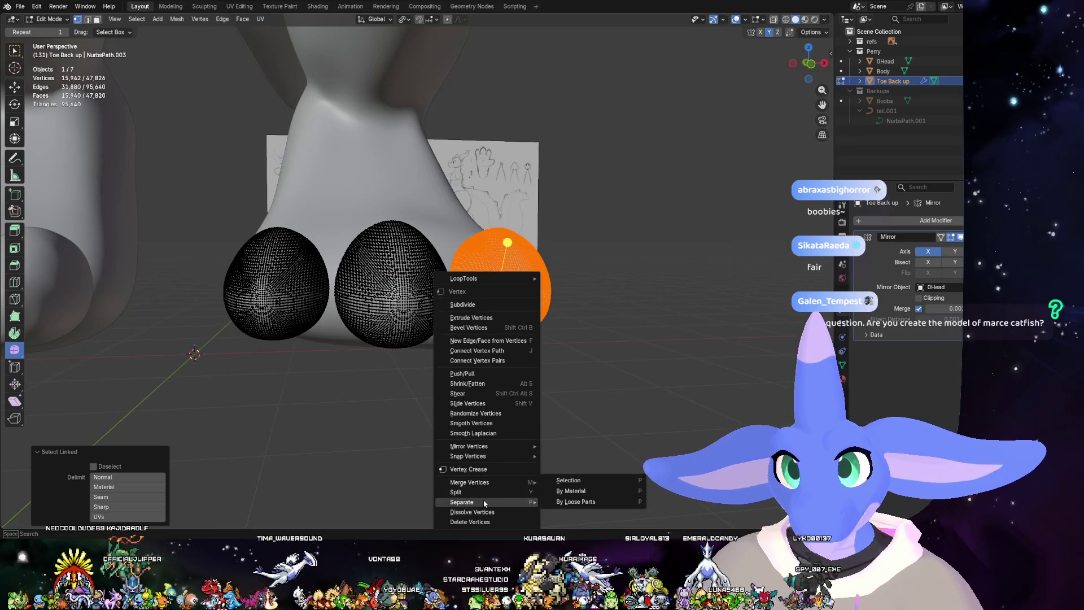
mouse_move(462, 502)
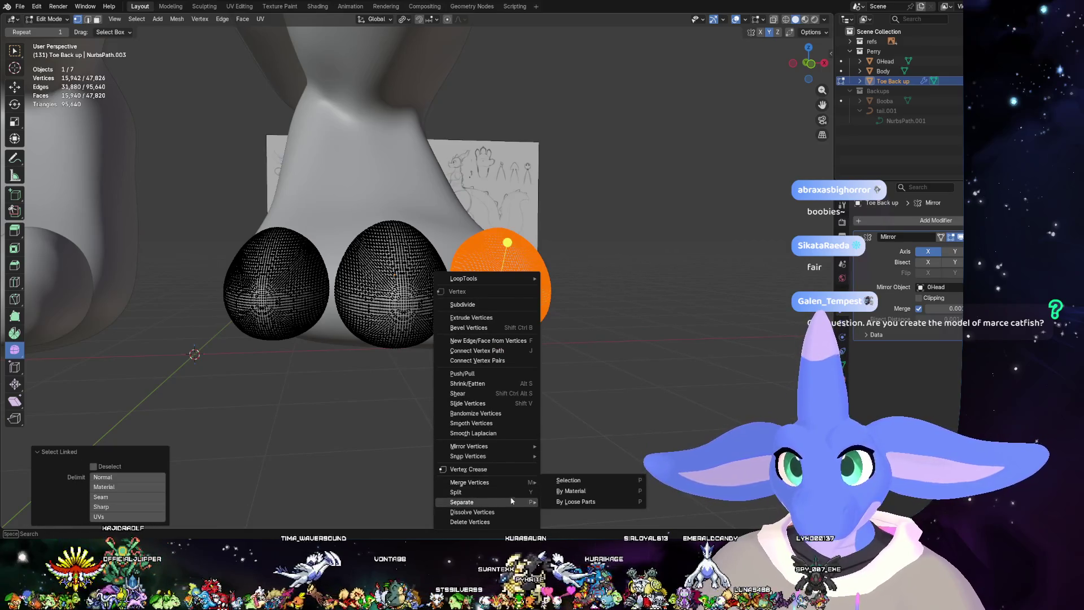
click(586, 481)
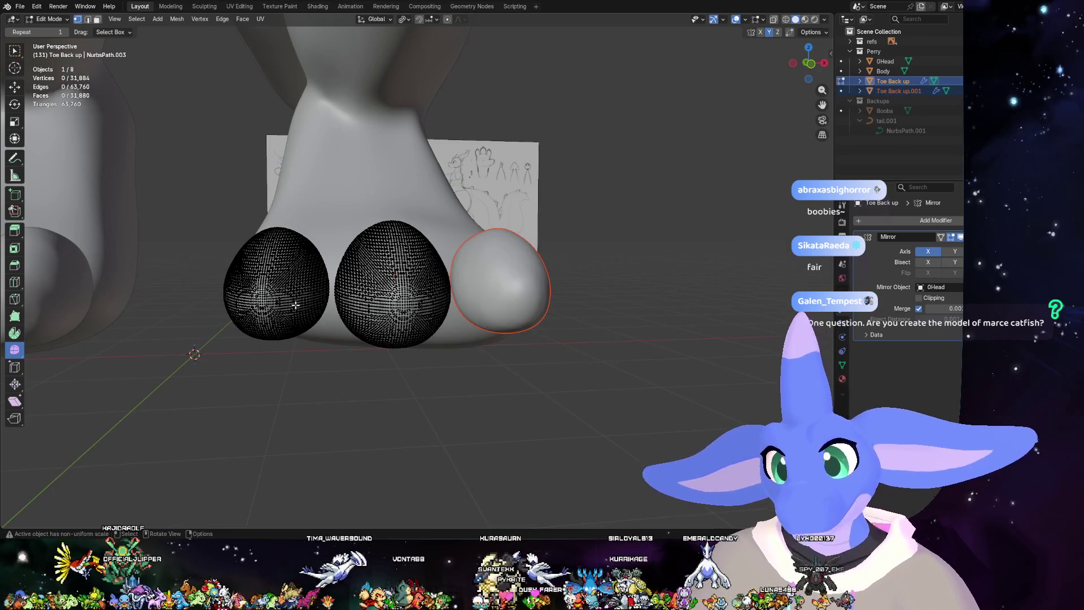
- Separate the left toe into Toe Back up.002 and select both new toe objects
key(l)
right_click(284, 301)
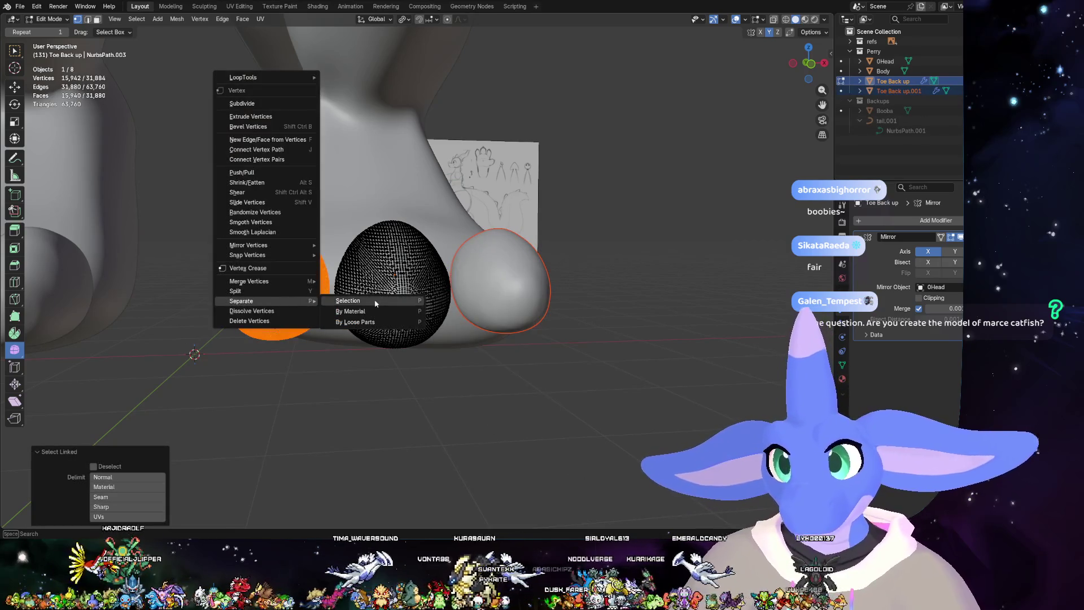
click(375, 302)
key(Tab)
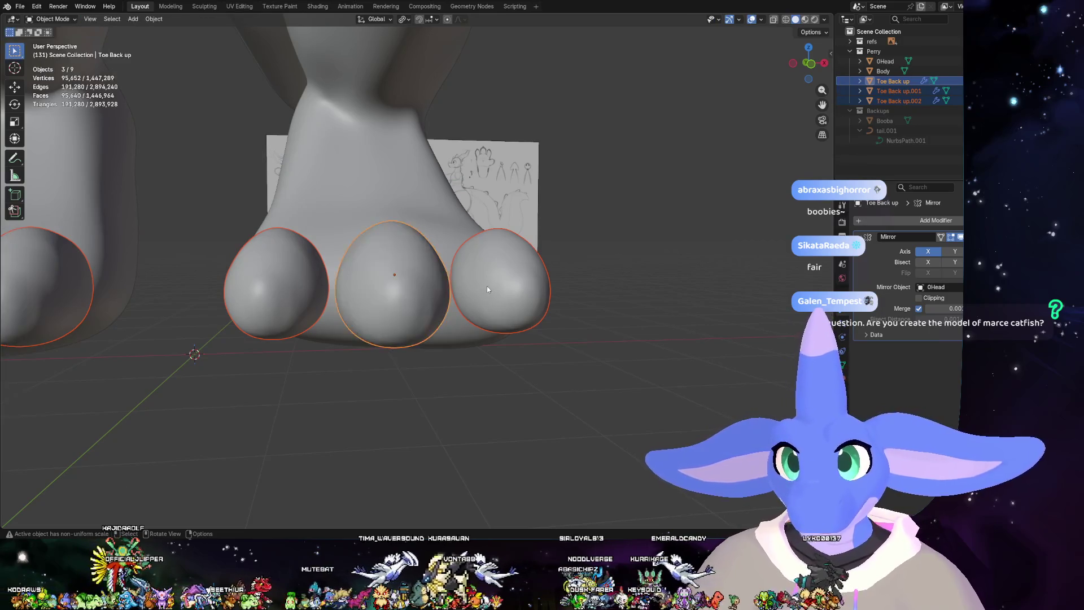
click(497, 299)
shift+click(306, 311)
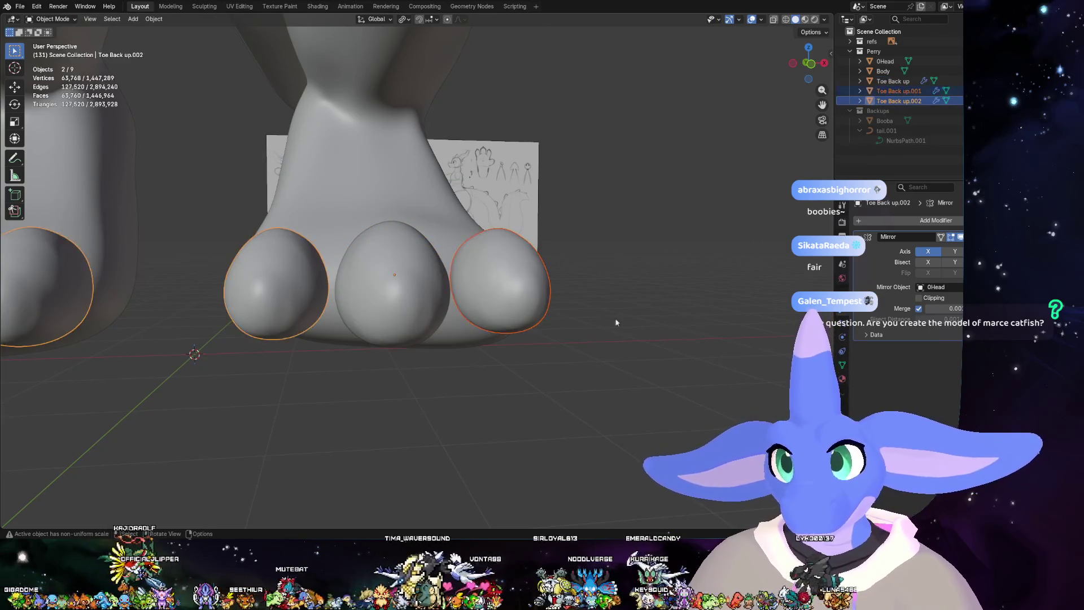
- Lower the two outer toes along Z, then select the middle toe with the others
key(g)
key(z)
click(621, 345)
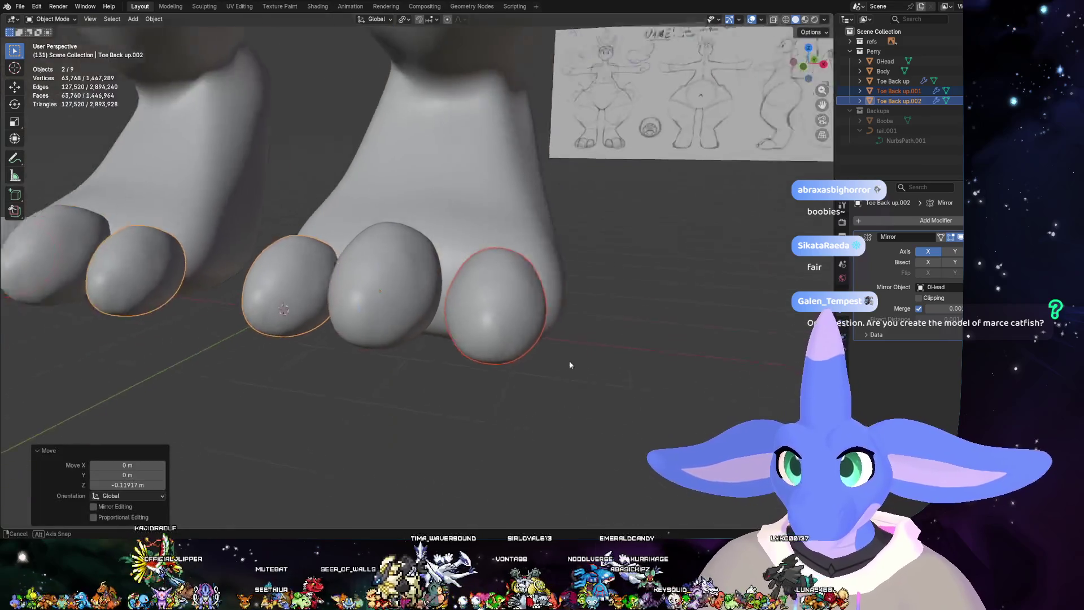
mouse_move(622, 345)
middle_down()
mouse_move(401, 327)
mouse_move(445, 338)
mouse_move(448, 303)
middle_up()
click(401, 328)
shift+click(501, 305)
- Lower all three toes about 0.119 m along Z to the base of the feet and select Body
middle_drag(603, 323, 379, 293)
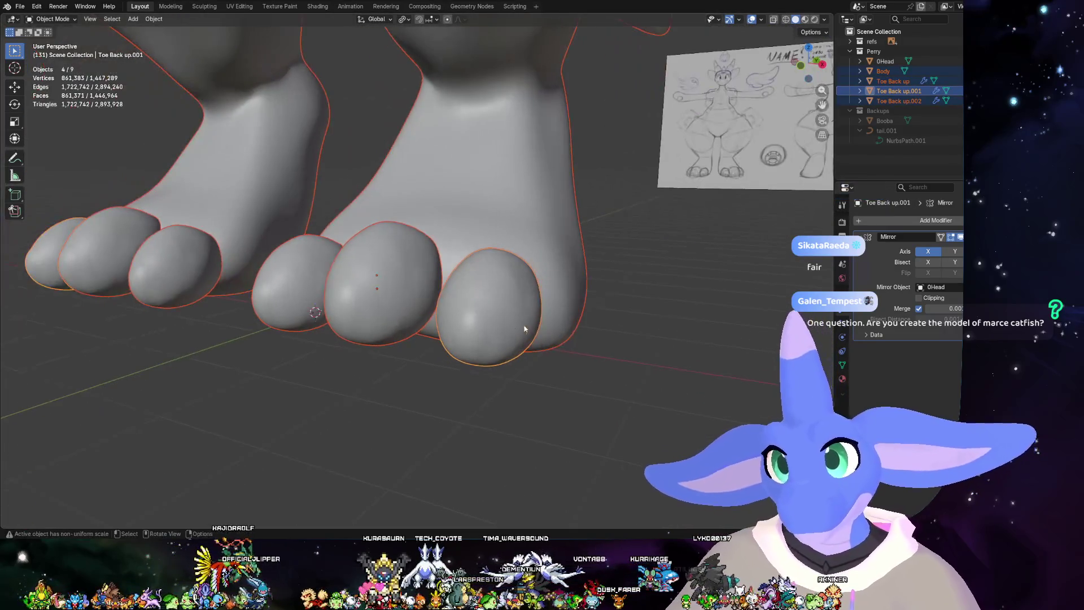
shift+click(380, 293)
key(g)
mouse_move(623, 308)
middle_down()
mouse_move(593, 314)
mouse_move(638, 348)
mouse_move(564, 332)
mouse_move(627, 344)
middle_up()
key(g)
key(z)
click(579, 318)
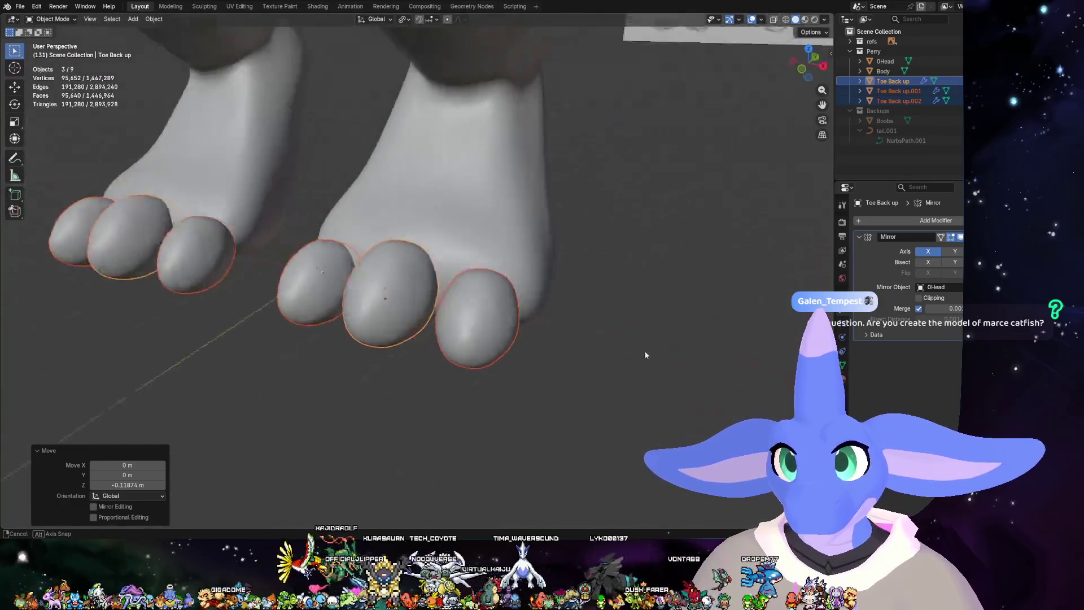
scroll(587, 320, down, 3)
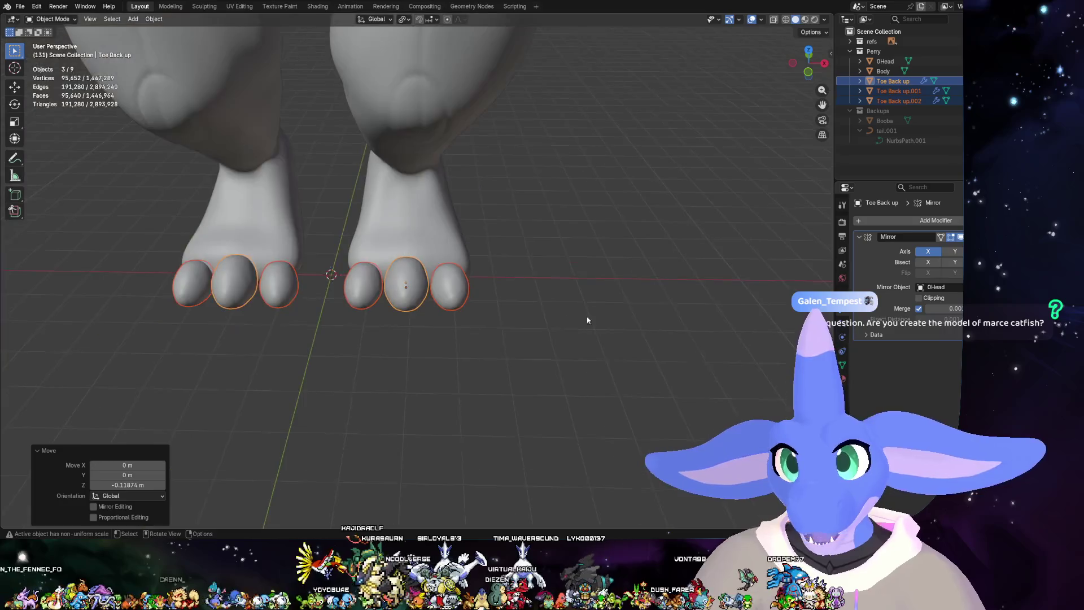
click(475, 250)
scroll(580, 275, up, 3)
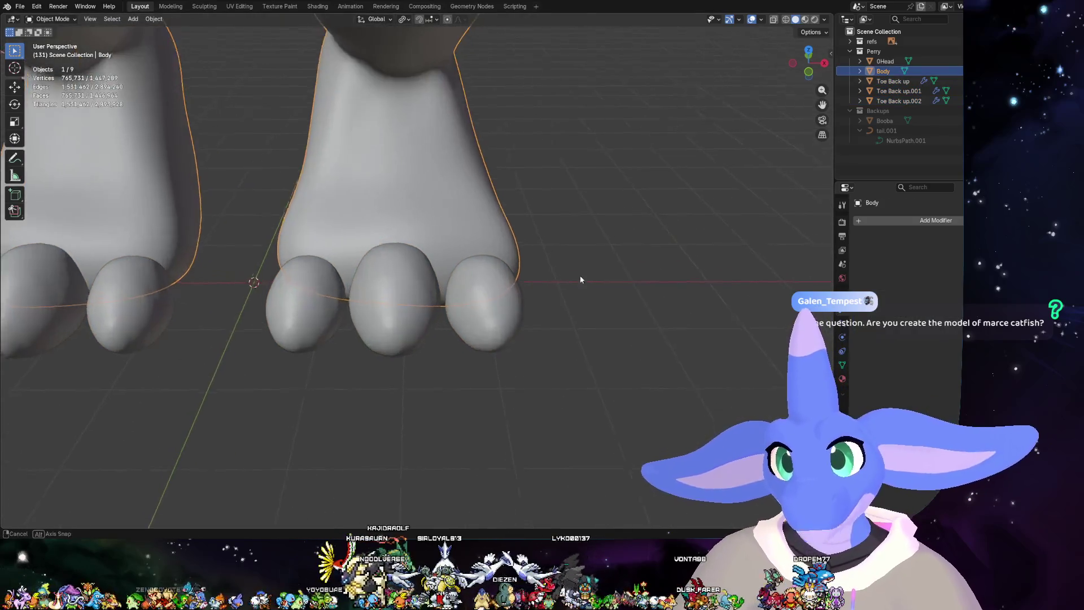
- Toggle Edit Mode on the Body and return to the Sculpting workspace around the feet
middle_drag(581, 275, 583, 259)
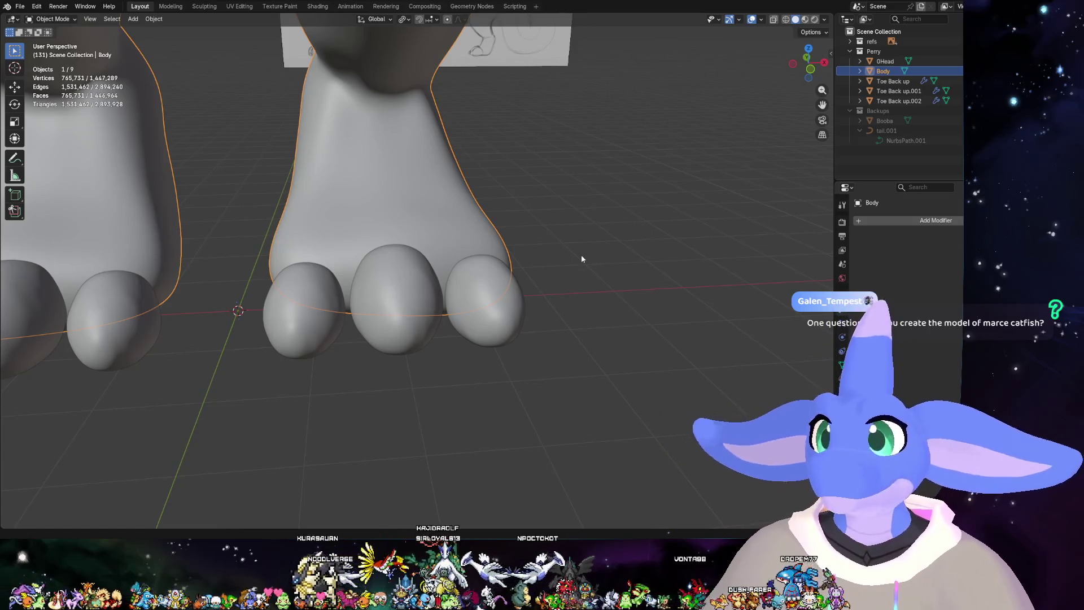
mouse_move(582, 259)
middle_down()
mouse_move(561, 271)
mouse_move(615, 275)
middle_up()
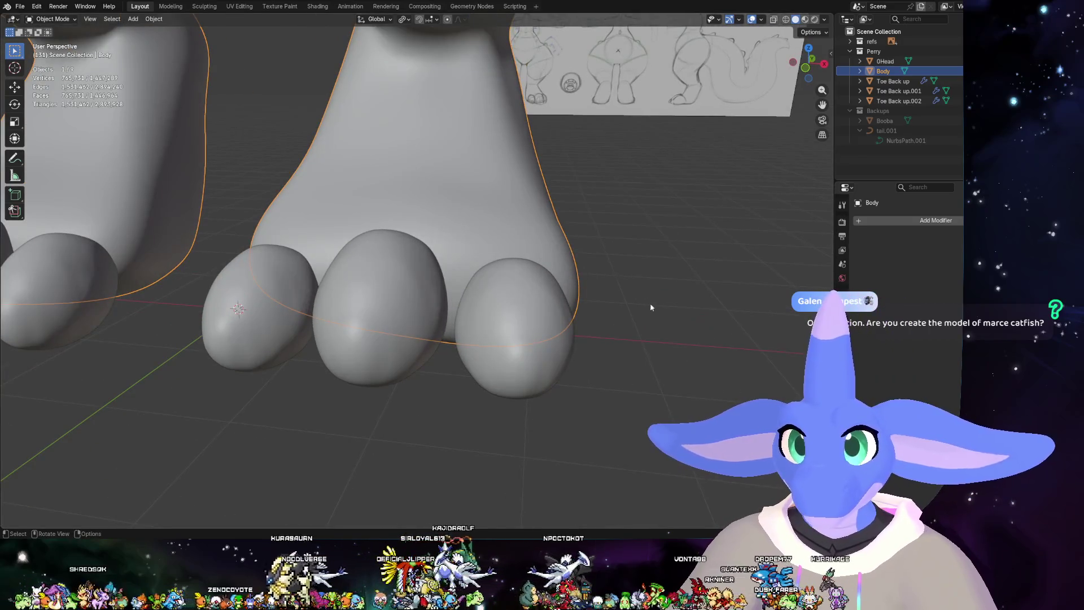
key(Tab)
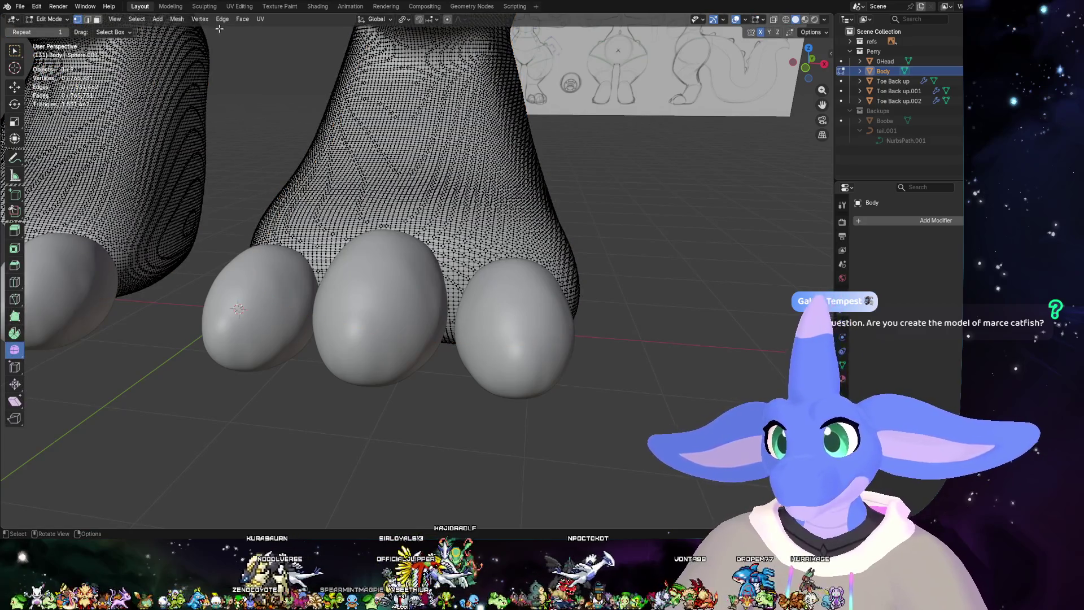
key(Tab)
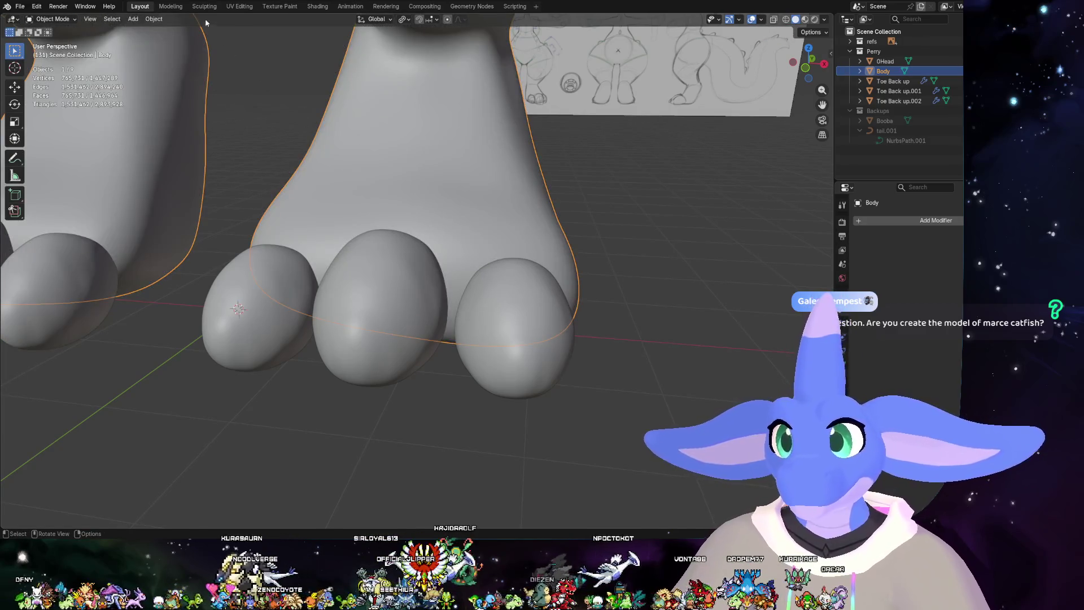
click(206, 7)
mouse_move(507, 320)
middle_down()
mouse_move(531, 286)
mouse_move(509, 194)
middle_up()
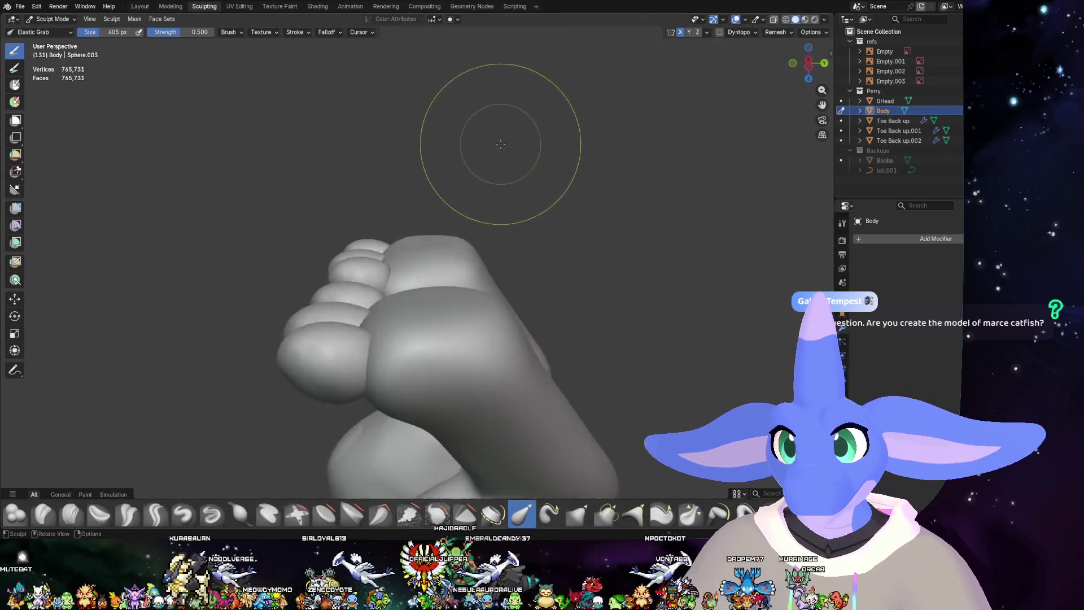
scroll(496, 140, up, 5)
mouse_move(393, 231)
middle_down()
mouse_move(457, 299)
mouse_move(384, 212)
mouse_move(365, 405)
middle_up()
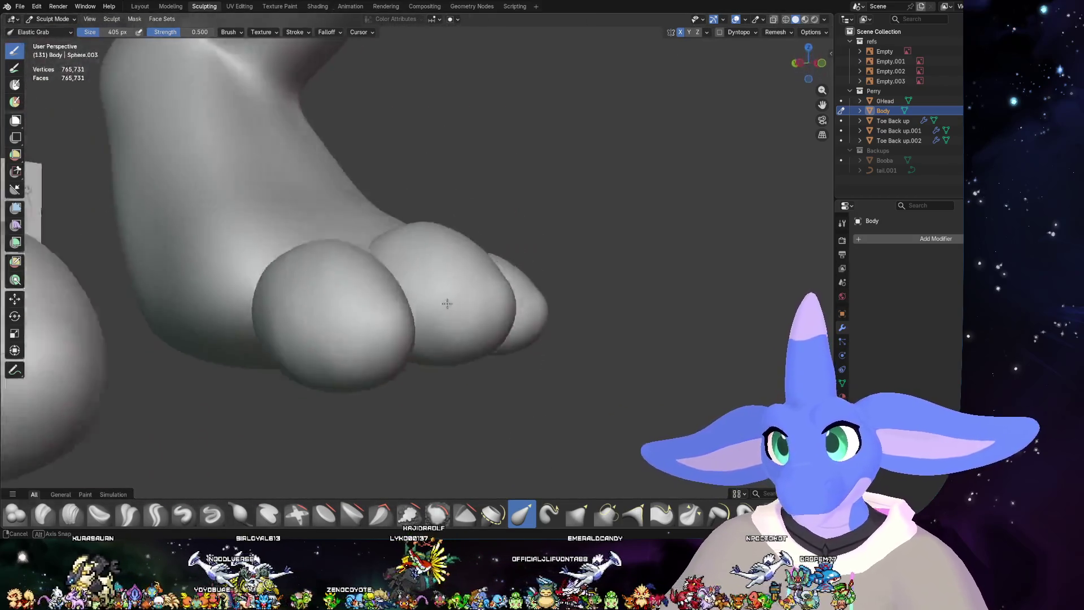
mouse_move(362, 450)
middle_down()
mouse_move(298, 269)
mouse_move(553, 197)
middle_up()
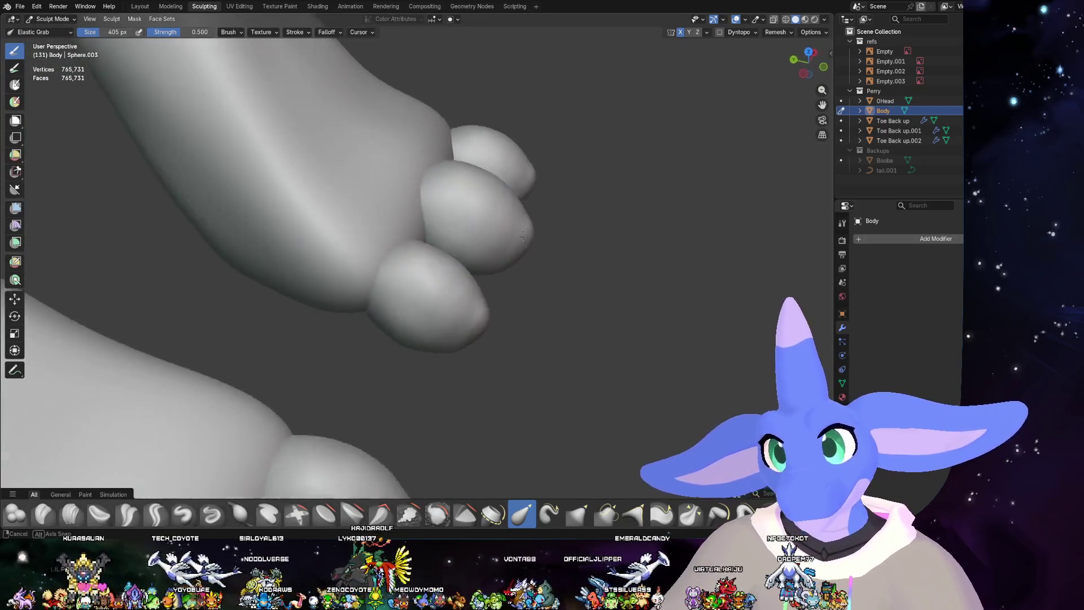
mouse_move(596, 232)
middle_down()
mouse_move(368, 243)
mouse_move(593, 272)
mouse_move(657, 293)
mouse_move(669, 220)
mouse_move(695, 170)
middle_up()
scroll(369, 244, up, 3)
scroll(593, 271, down, 3)
scroll(656, 293, down, 3)
scroll(696, 170, up, 2)
click(819, 69)
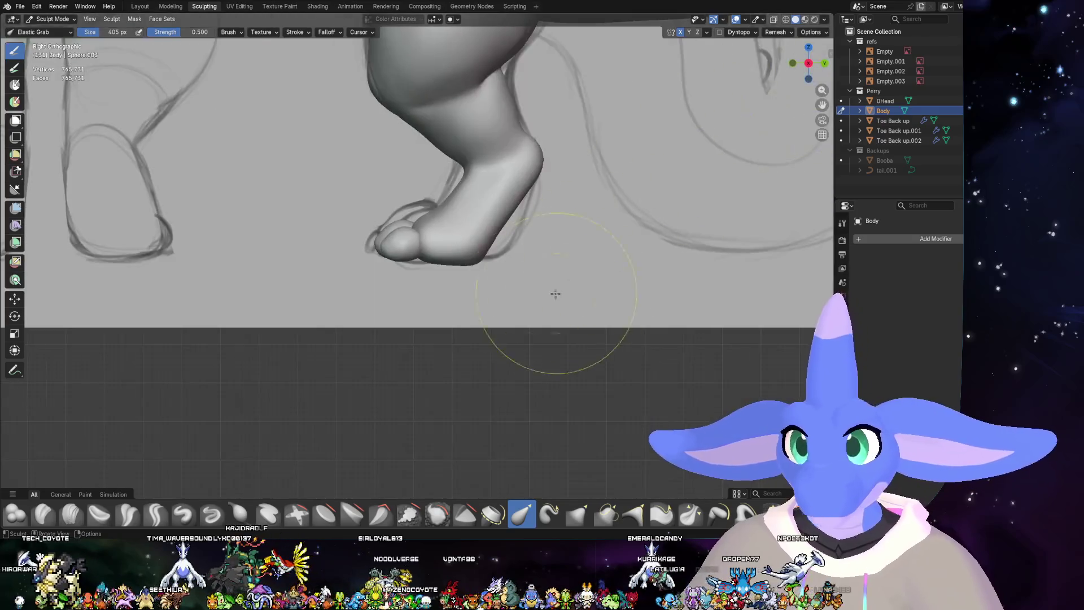
scroll(554, 296, up, 2)
scroll(528, 291, up, 2)
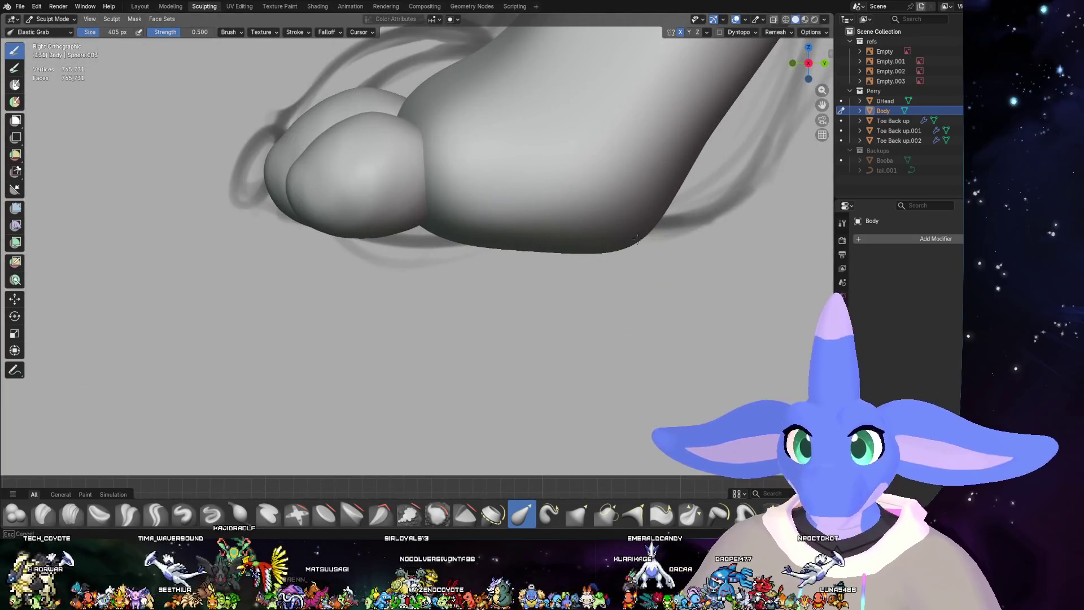
- Smooth the foot's underside, then with a 605 px brush round out the heel and sole
drag(537, 230, 641, 201)
shift+middle_drag(471, 242, 510, 275)
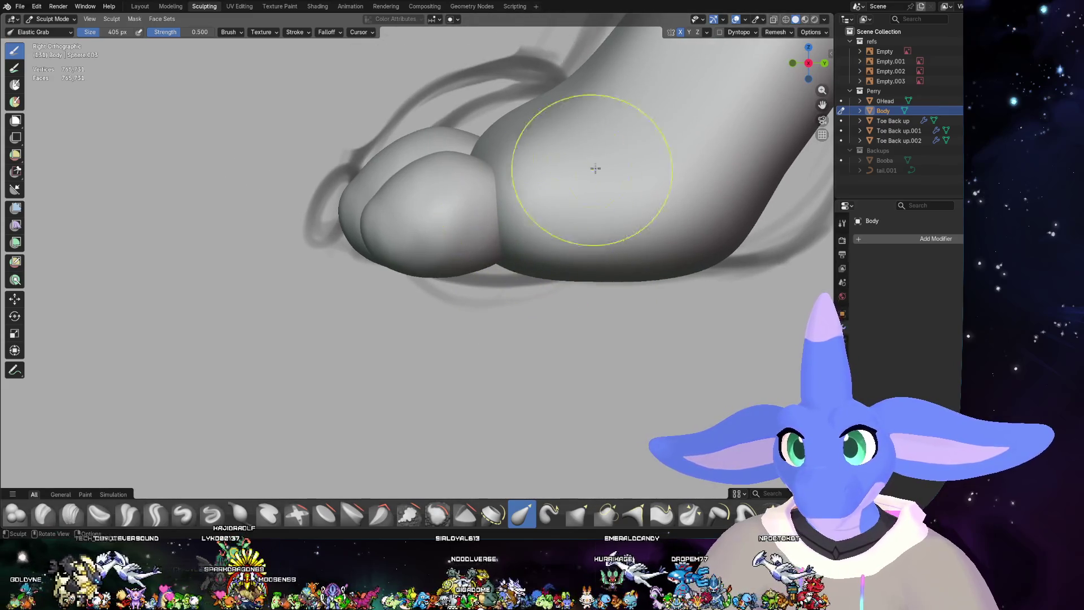
scroll(669, 276, down, 2)
scroll(608, 293, down, 2)
scroll(526, 274, down, 3)
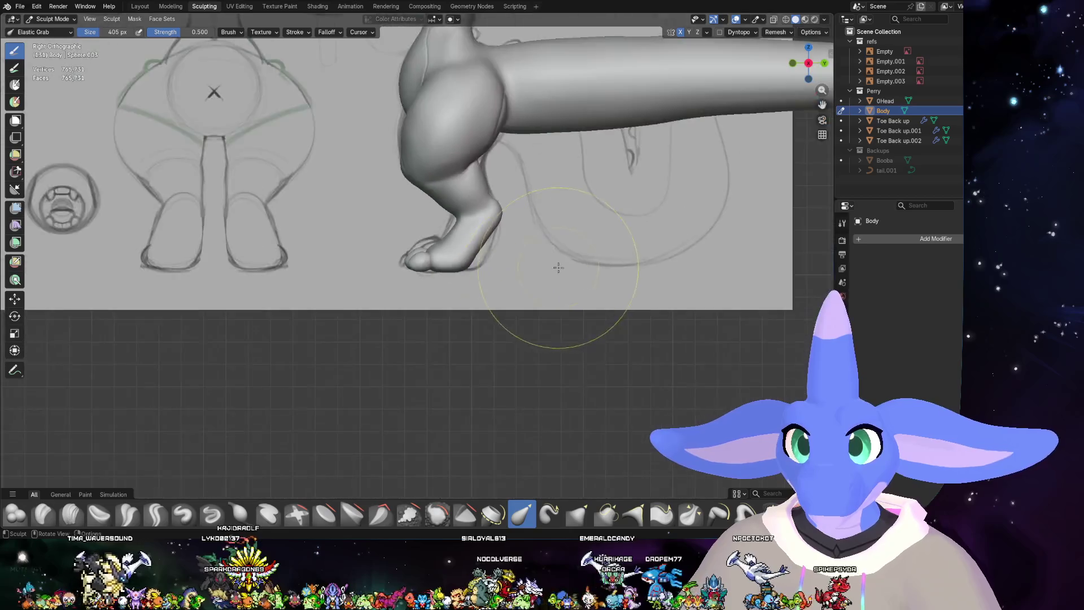
scroll(545, 269, down, 2)
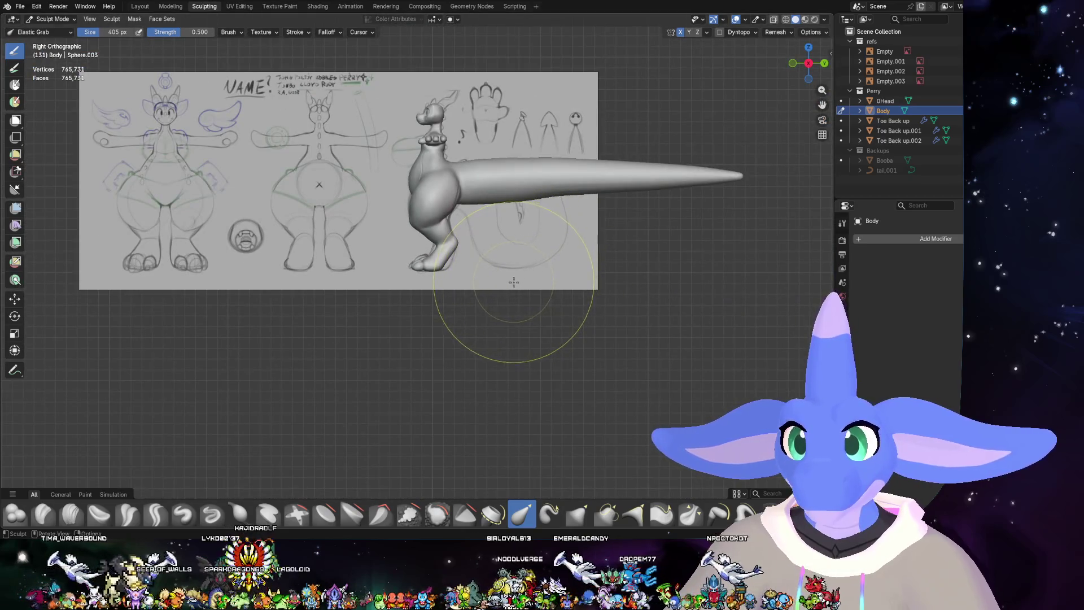
scroll(448, 255, up, 3)
scroll(449, 301, up, 2)
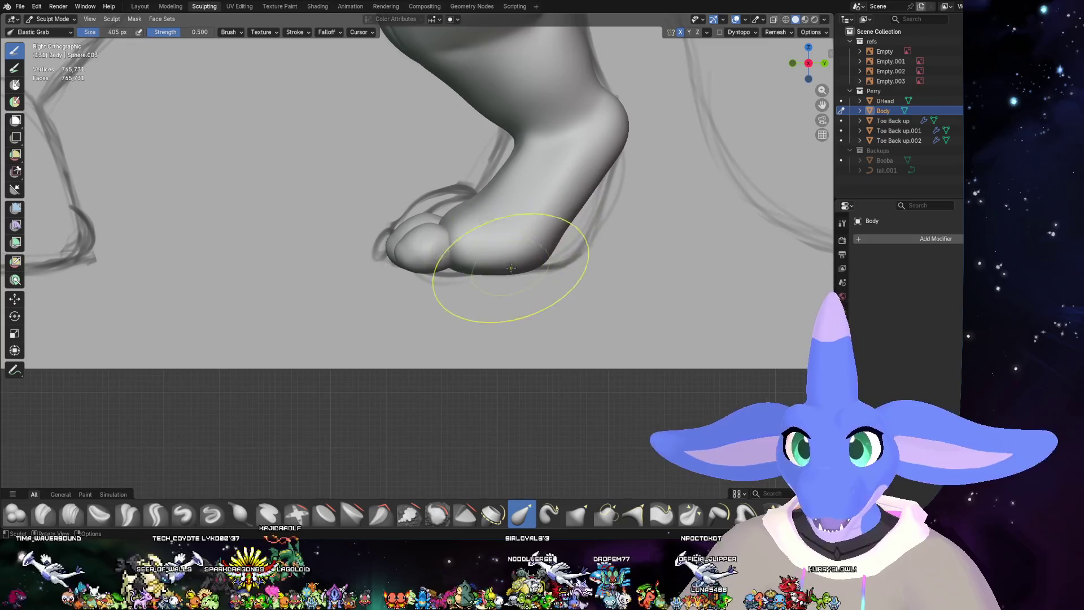
right_click(477, 272)
drag(449, 271, 508, 272)
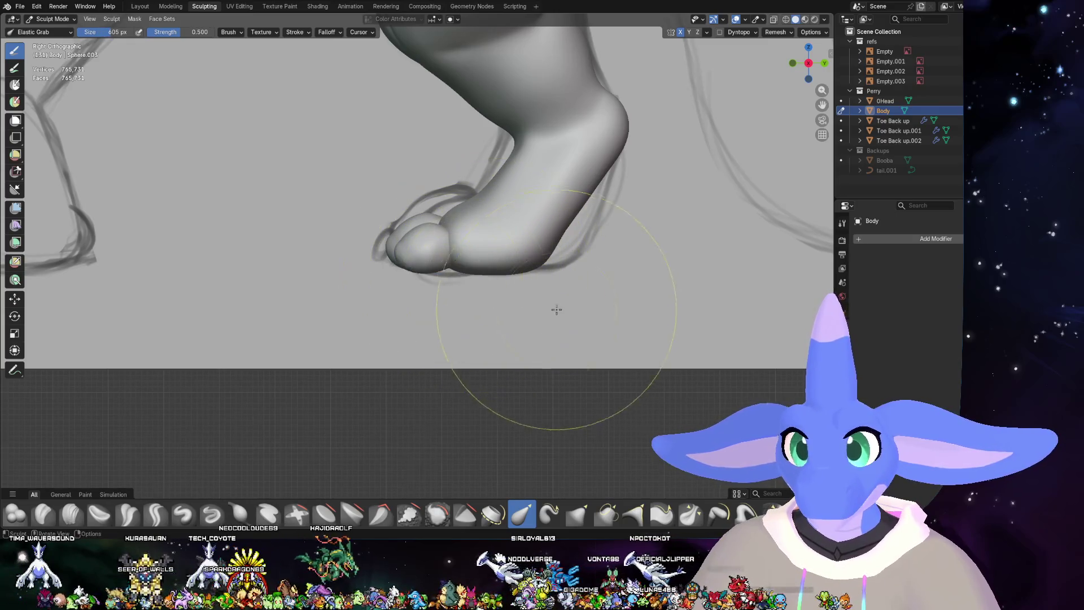
drag(557, 310, 552, 276)
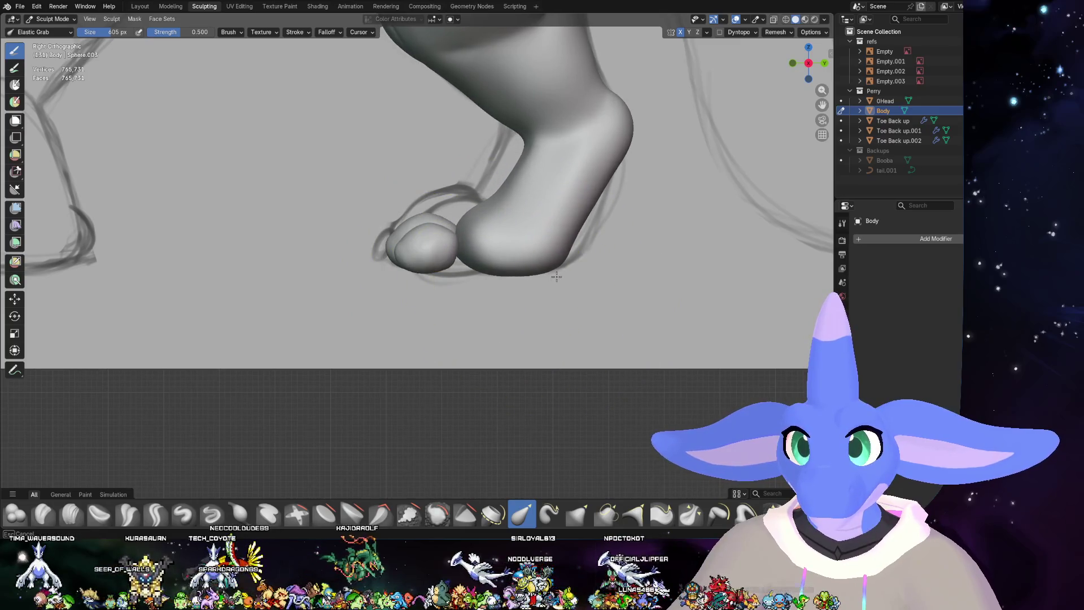
scroll(561, 276, down, 3)
scroll(543, 280, down, 2)
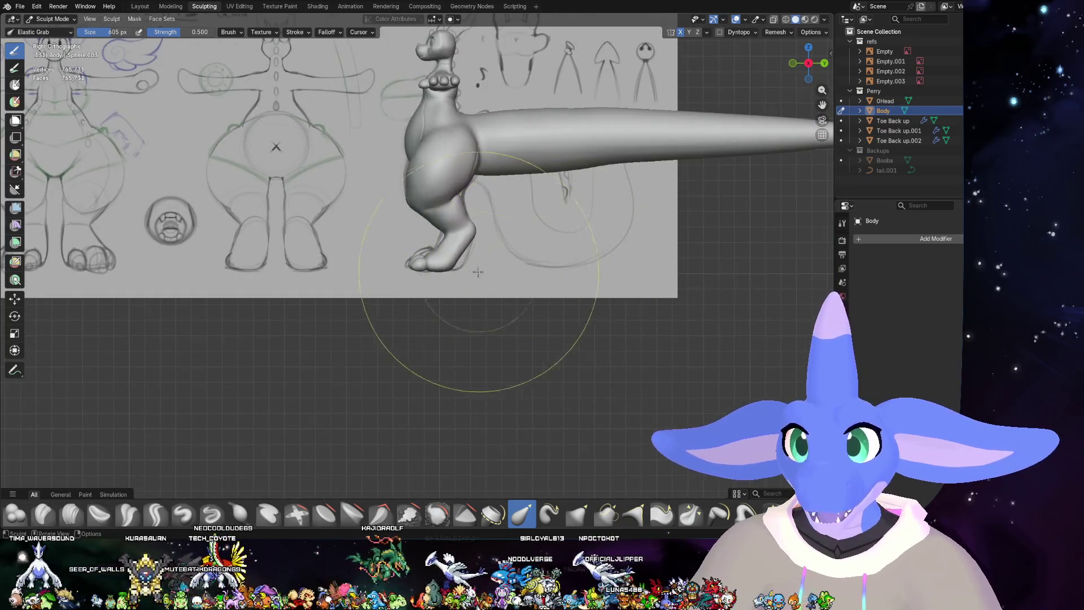
scroll(448, 274, up, 4)
drag(448, 274, 479, 273)
scroll(483, 276, up, 1)
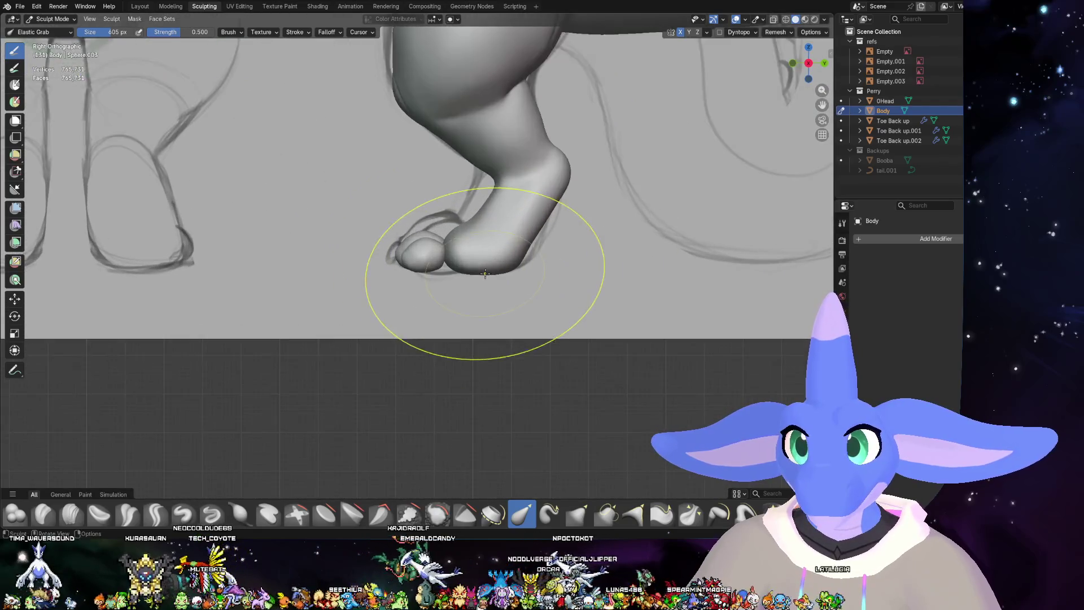
- Push the underside down and step the brush size down through 340 and 285 to 200 px
right_click(486, 274)
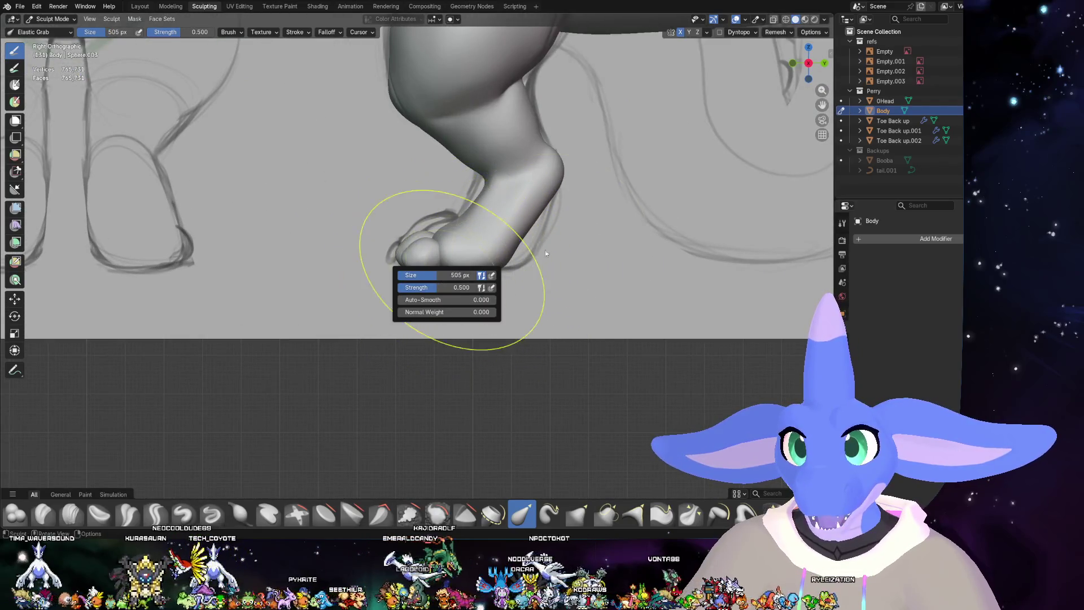
drag(463, 266, 484, 269)
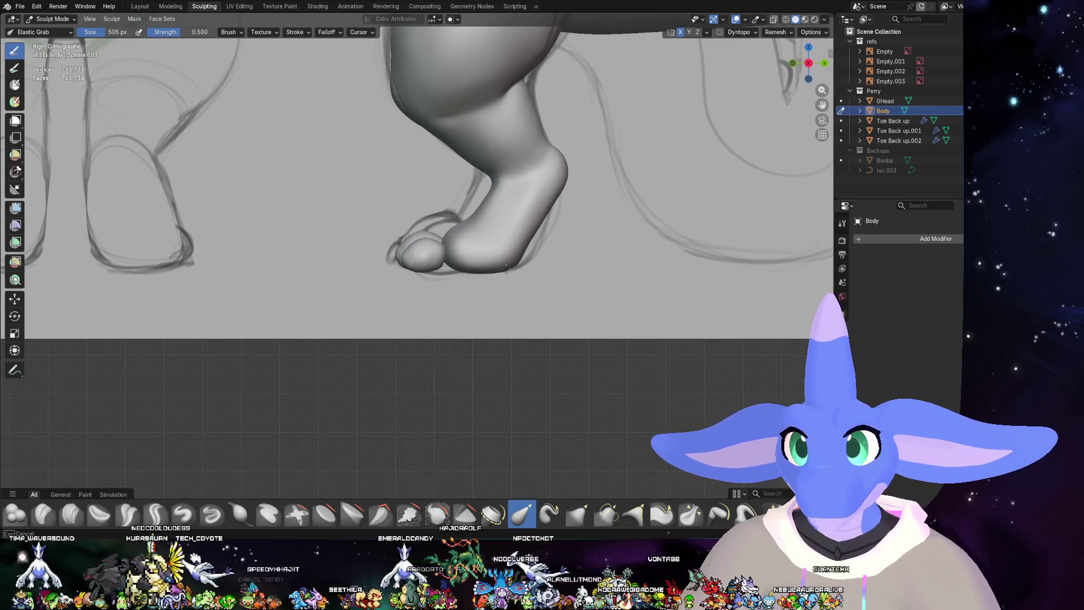
scroll(506, 268, down, 2)
scroll(455, 274, down, 1)
right_click(455, 274)
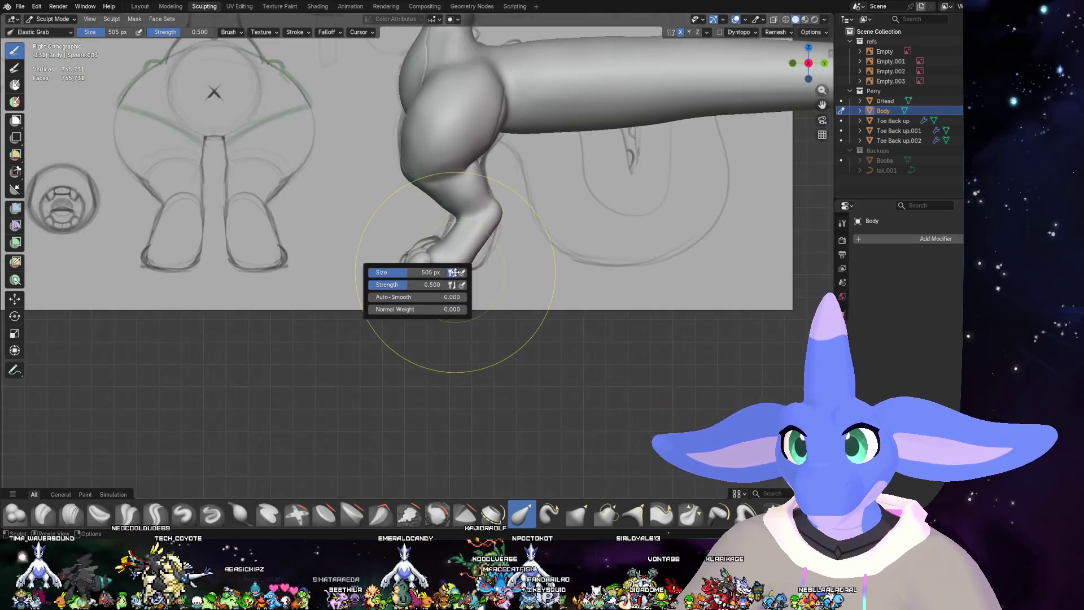
drag(419, 278, 525, 250)
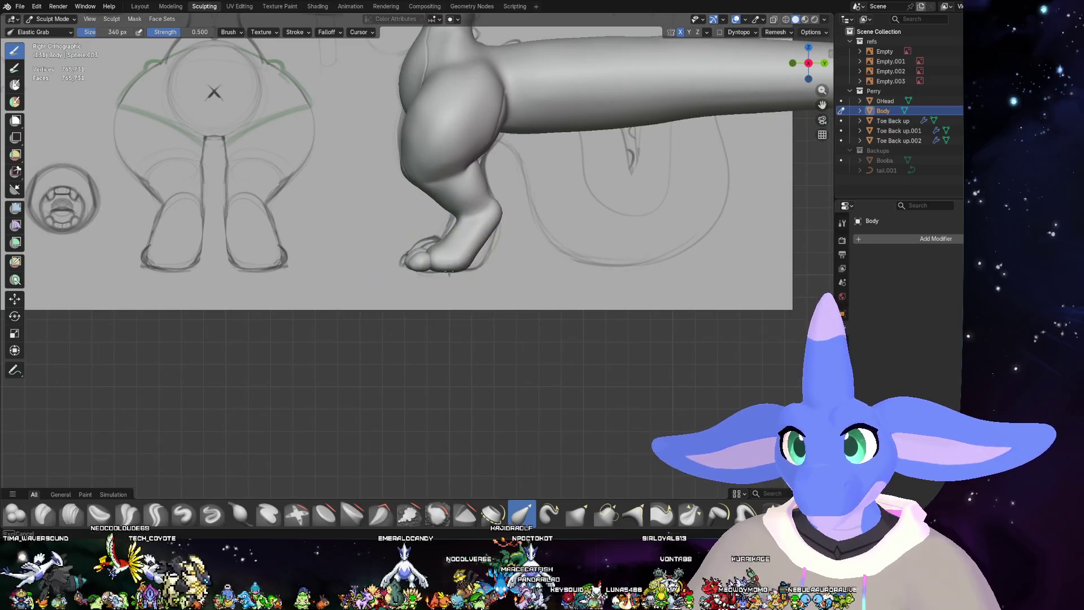
right_click(462, 270)
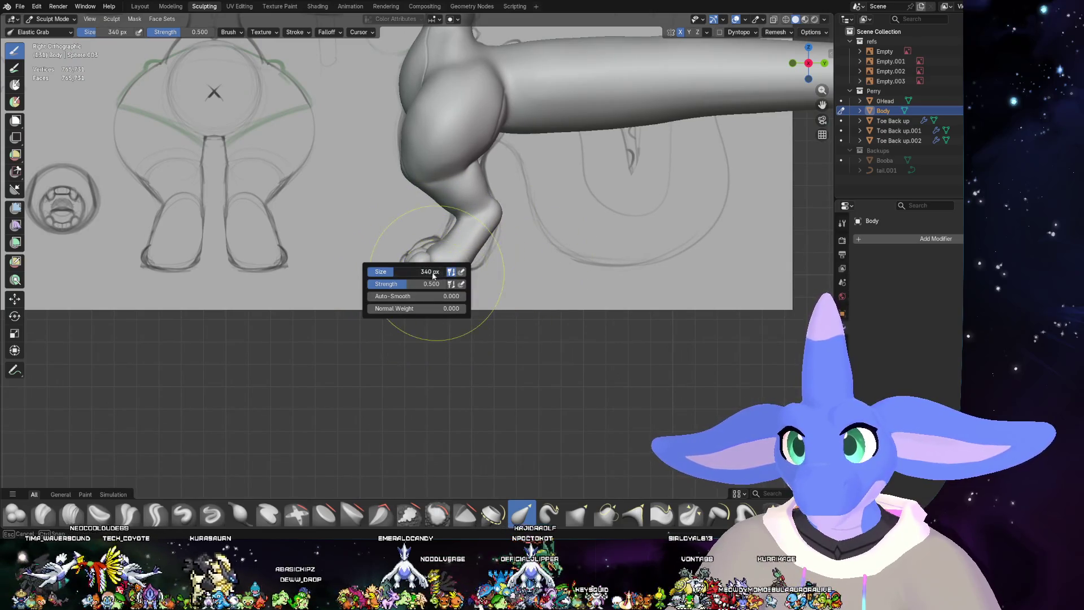
drag(428, 276, 460, 268)
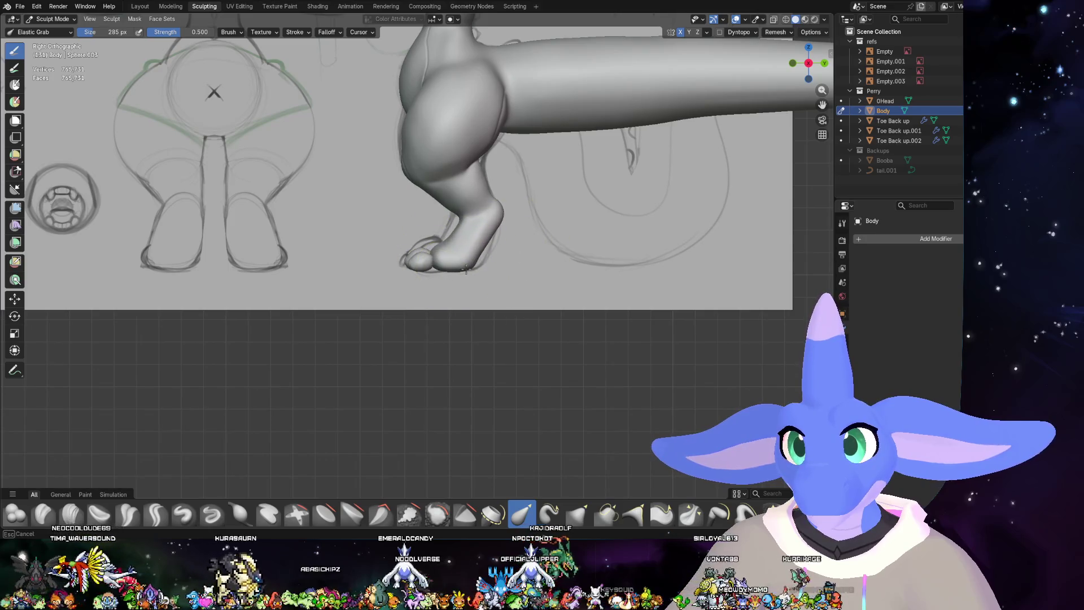
right_click(456, 271)
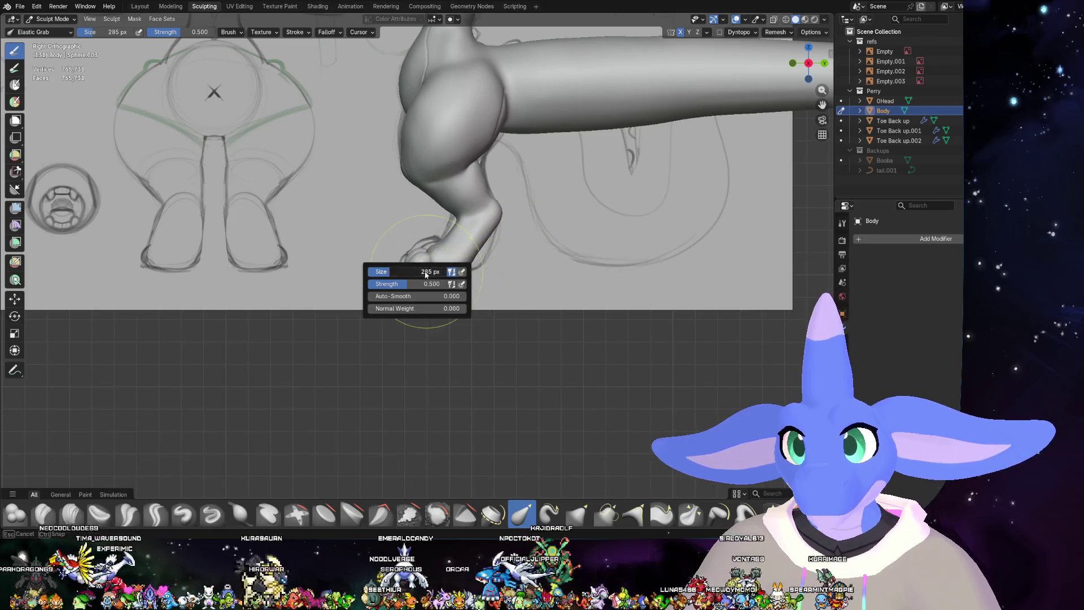
drag(417, 276, 405, 275)
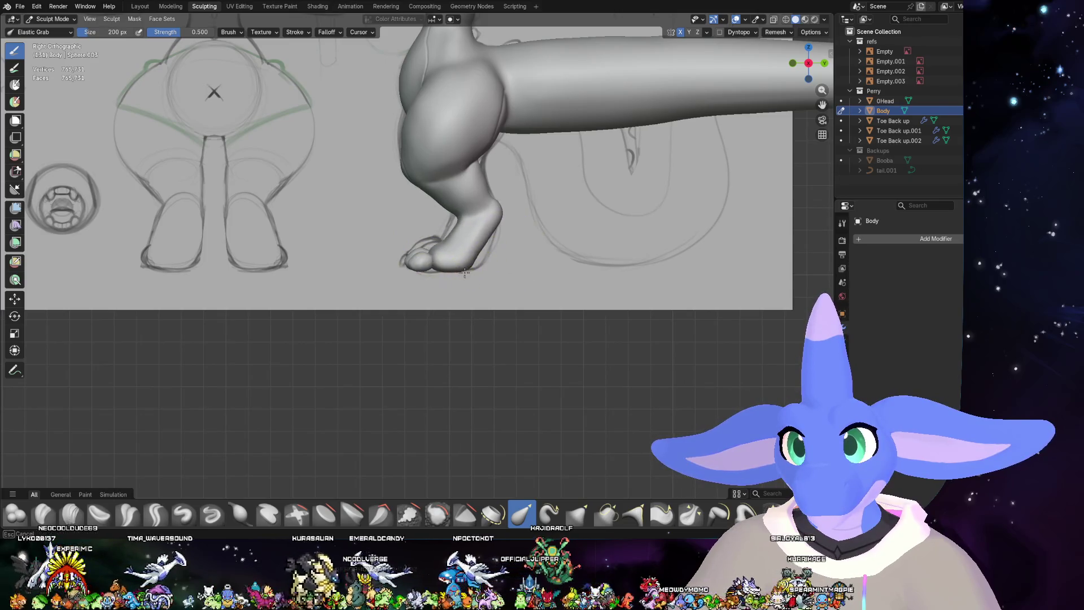
mouse_move(477, 272)
middle_down()
mouse_move(591, 303)
mouse_move(533, 291)
middle_up()
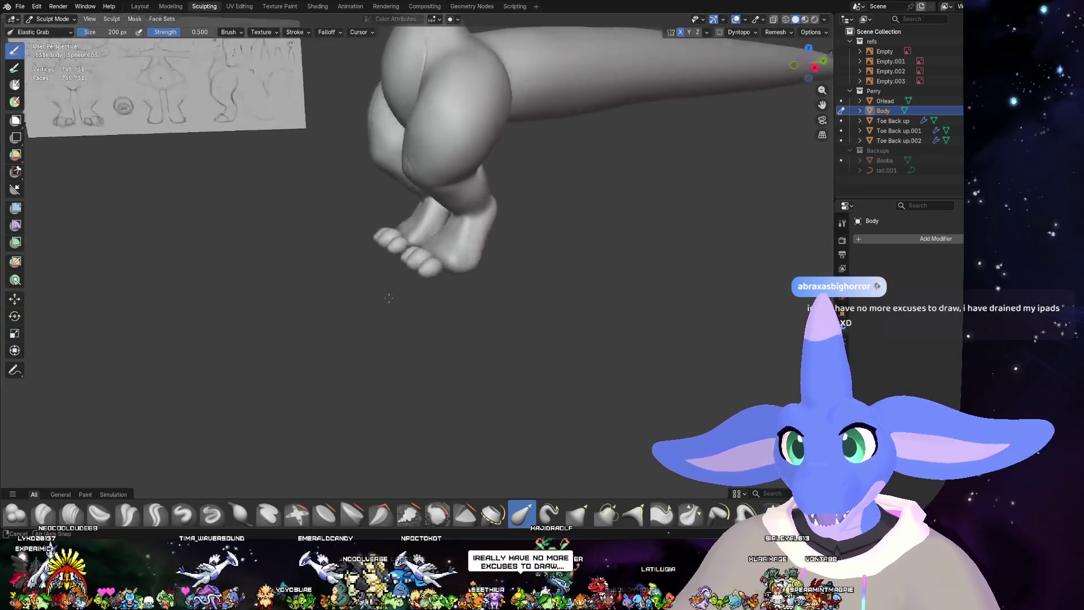
scroll(534, 290, up, 3)
scroll(638, 336, up, 2)
- Inspect both feet from front, low and close-up angles, then return to the Layout workspace
mouse_move(637, 336)
middle_down()
mouse_move(545, 206)
mouse_move(542, 242)
middle_up()
scroll(569, 182, down, 3)
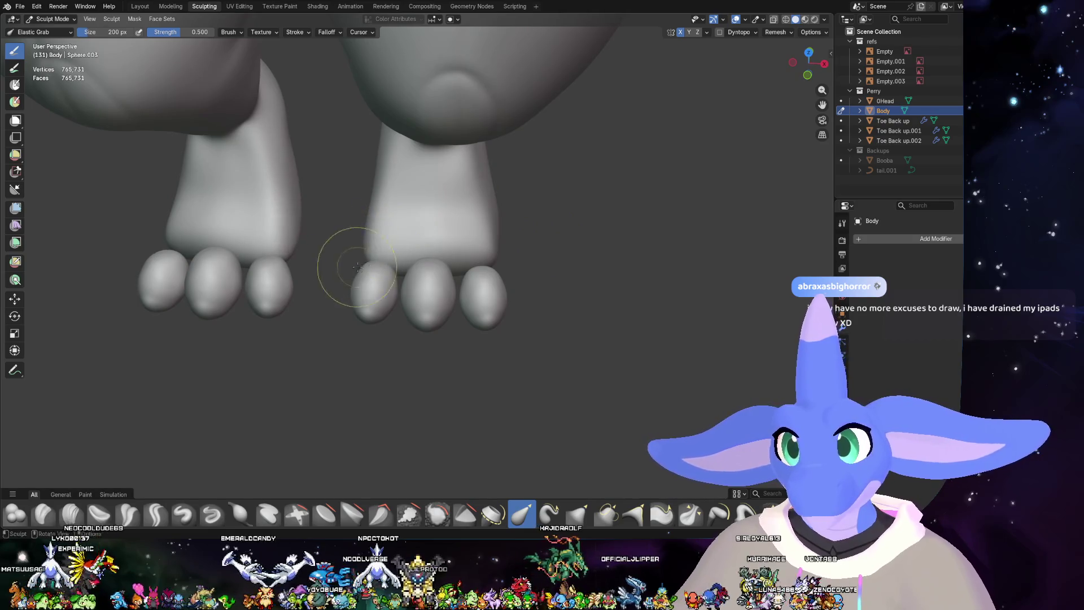
middle_drag(486, 247, 502, 254)
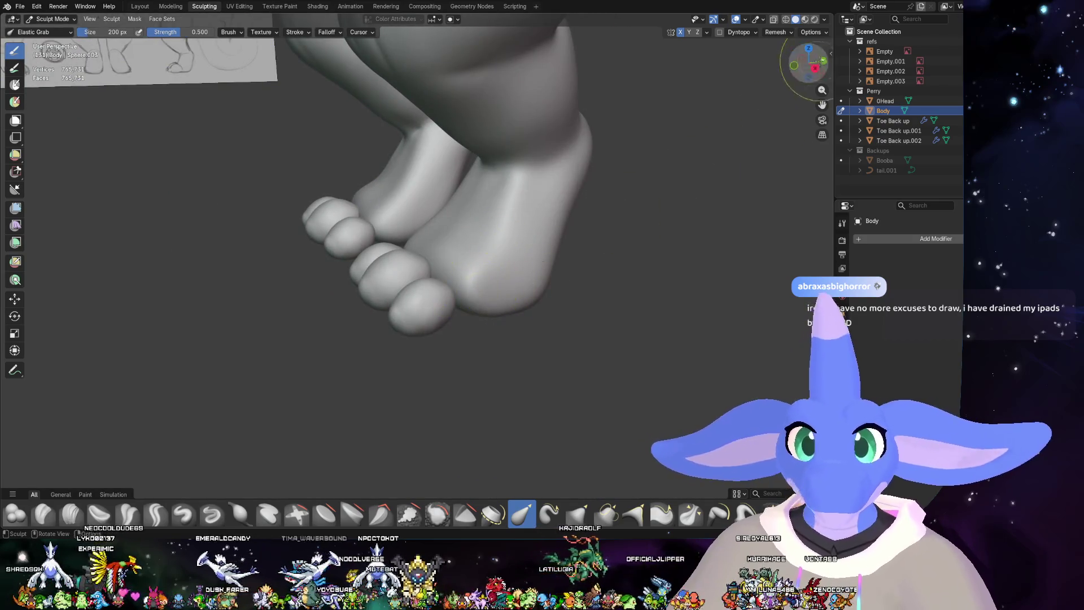
click(794, 65)
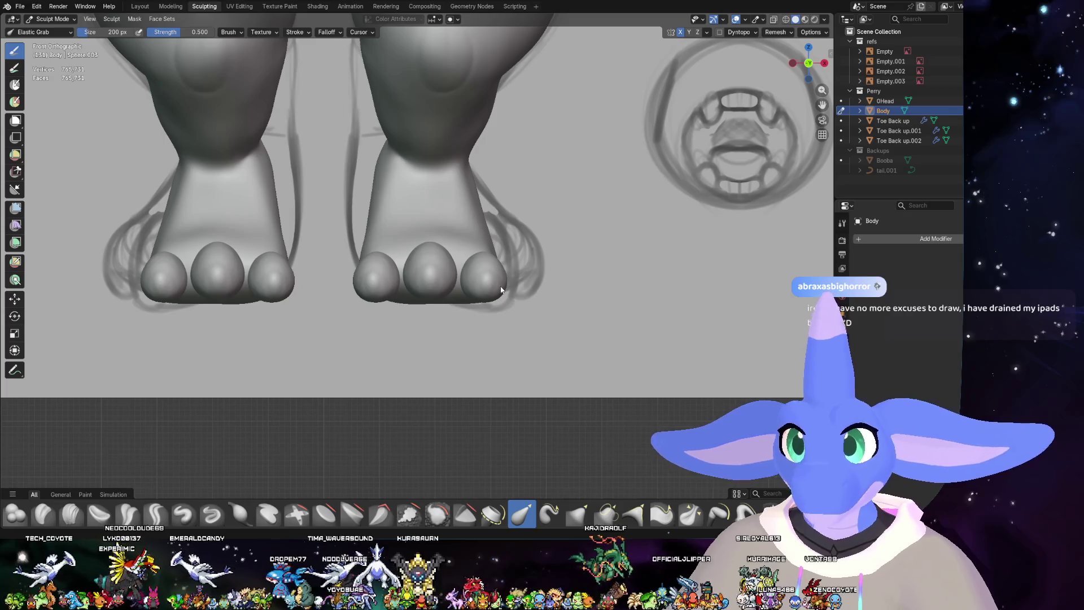
scroll(501, 291, down, 1)
scroll(474, 254, down, 2)
scroll(452, 224, down, 2)
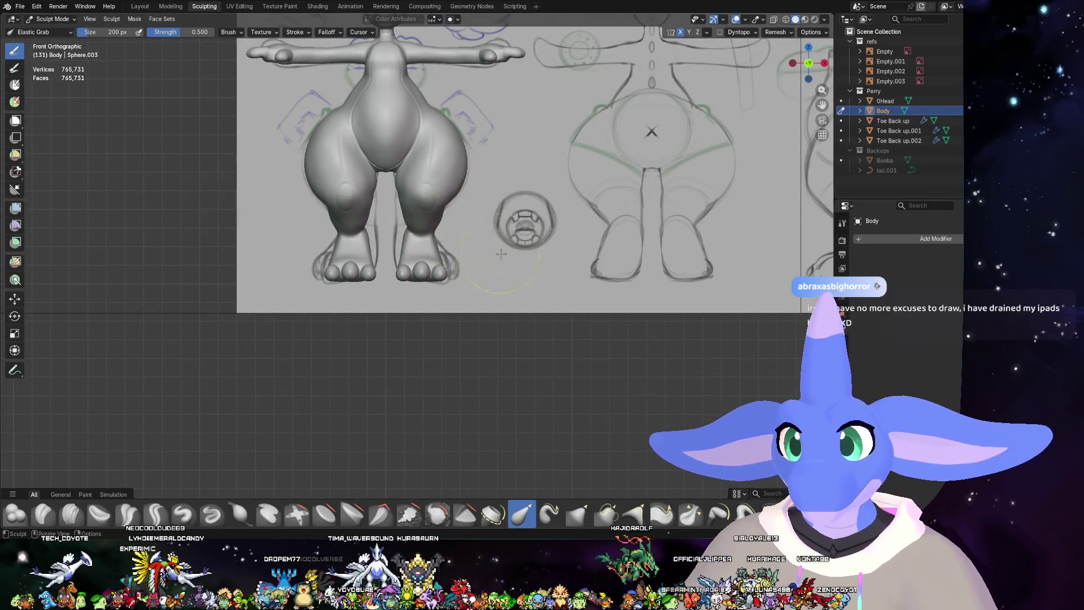
middle_drag(500, 254, 381, 302)
scroll(380, 303, up, 3)
scroll(563, 341, up, 2)
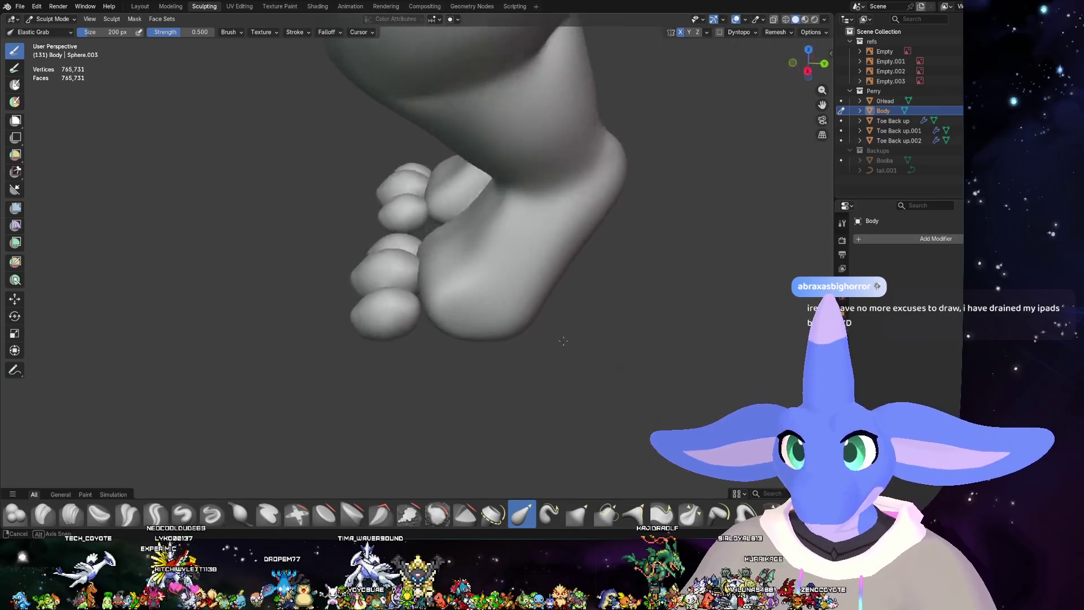
middle_drag(563, 340, 596, 354)
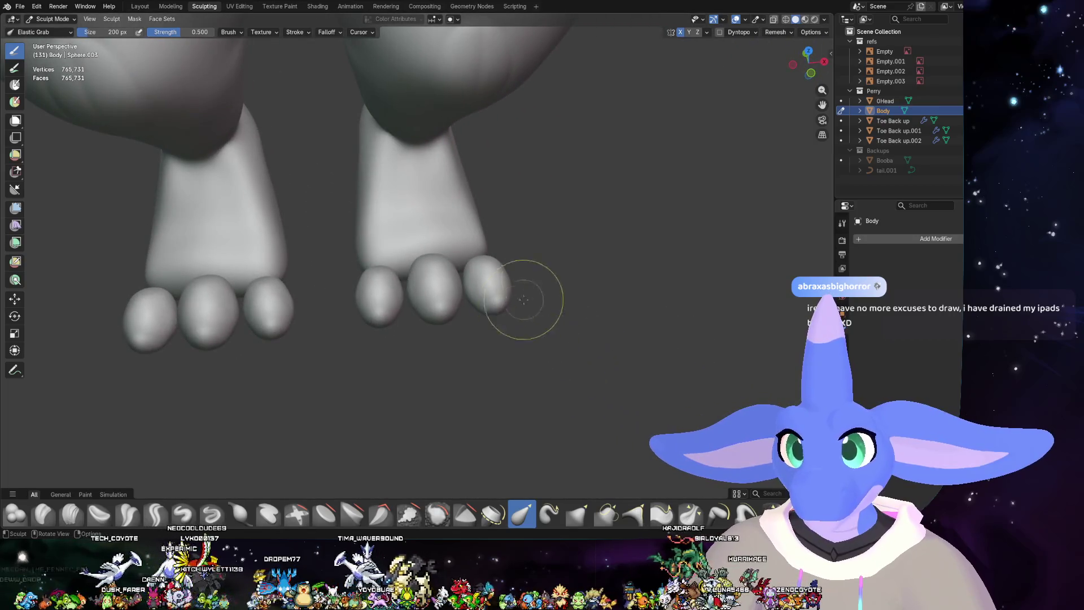
click(146, 7)
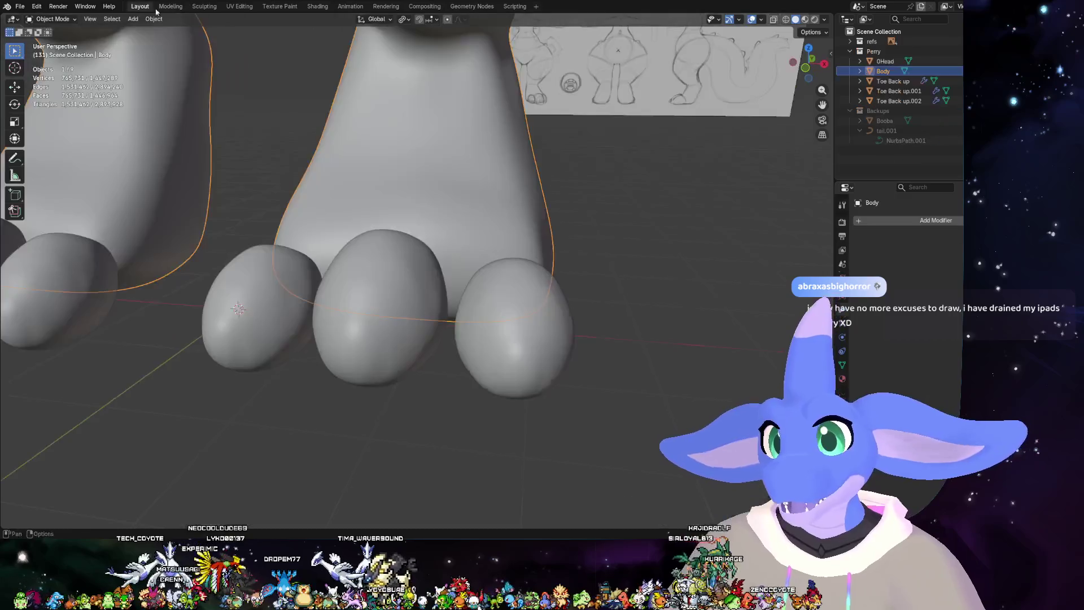
- Select the three toe objects and scale them up slightly, redoing an oversized first attempt
click(484, 321)
scroll(484, 320, down, 3)
shift+click(399, 291)
shift+click(339, 290)
mouse_move(543, 334)
middle_down()
mouse_move(482, 341)
mouse_move(612, 366)
middle_up()
scroll(481, 342, up, 3)
key(s)
click(512, 361)
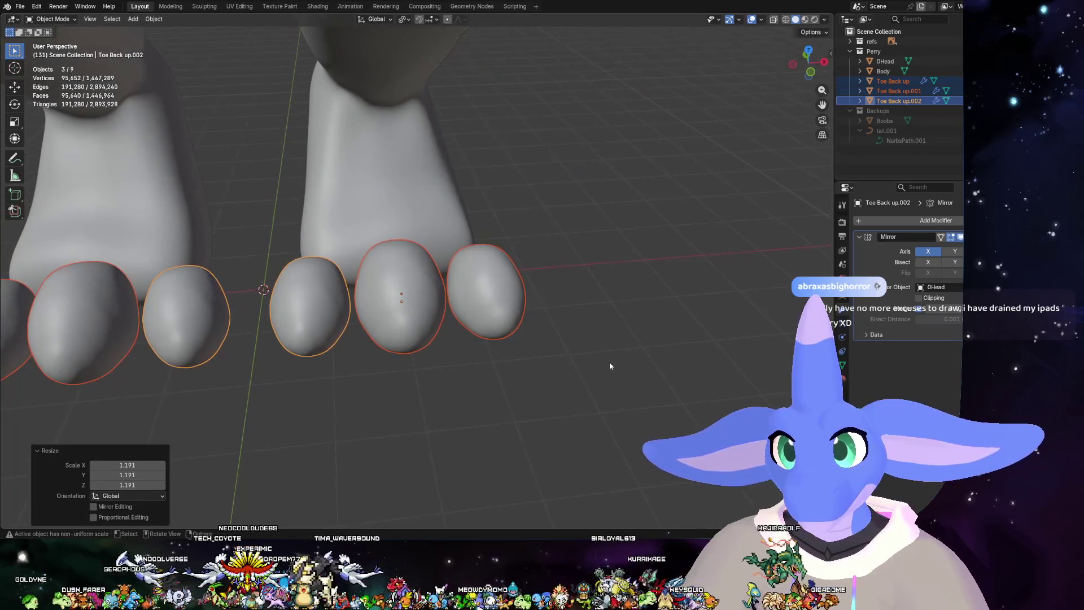
key(ctrl+z)
key(s)
click(616, 362)
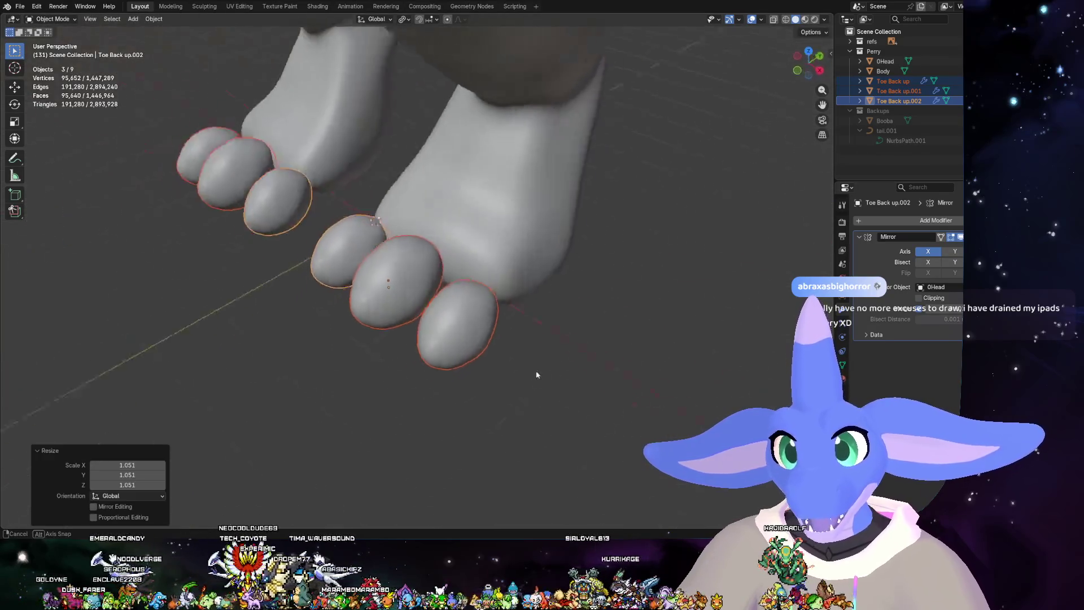
- Move the selected toes along the Y axis into place, then deselect them
middle_drag(616, 362, 526, 358)
key(g)
key(y)
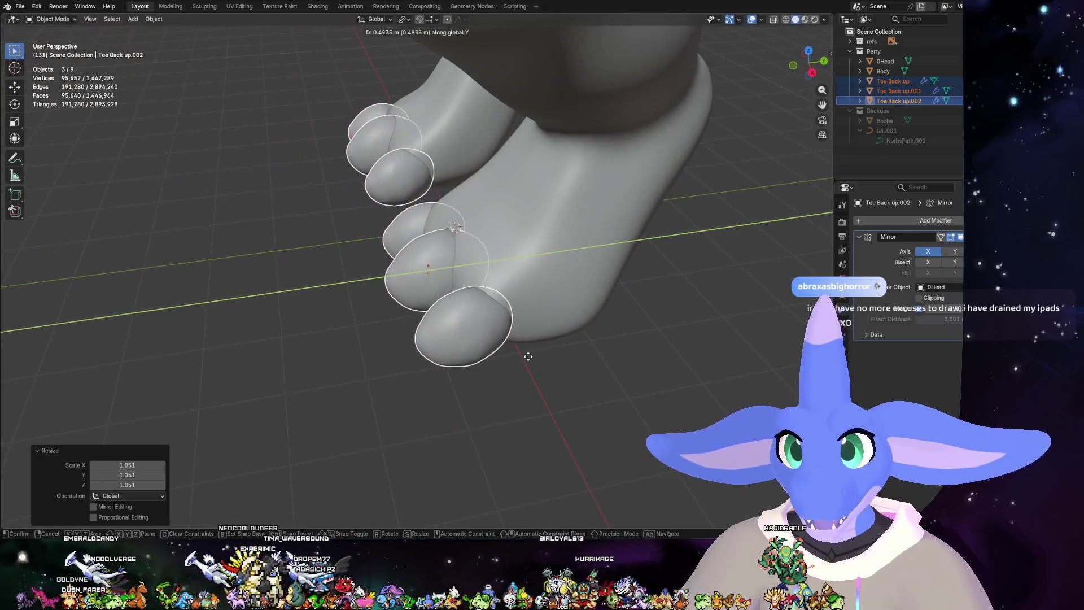
click(504, 357)
scroll(503, 357, down, 5)
mouse_move(504, 357)
middle_down()
mouse_move(534, 360)
mouse_move(496, 346)
mouse_move(506, 332)
mouse_move(432, 99)
middle_up()
click(500, 333)
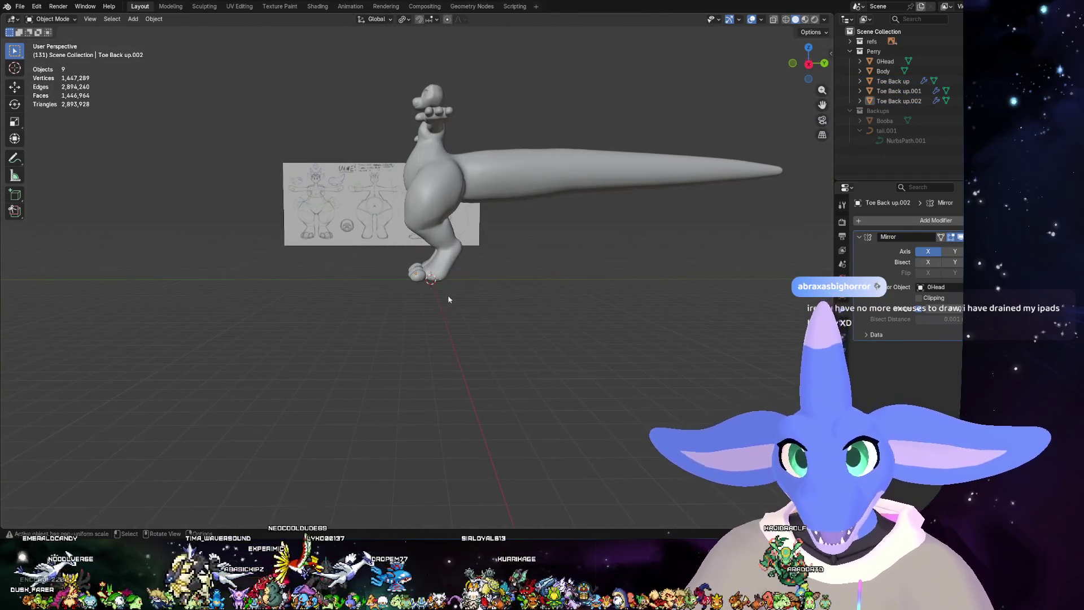
- Orbit around the feet and toes from side, elevated and low angles to compare with the reference
middle_drag(449, 299, 436, 89)
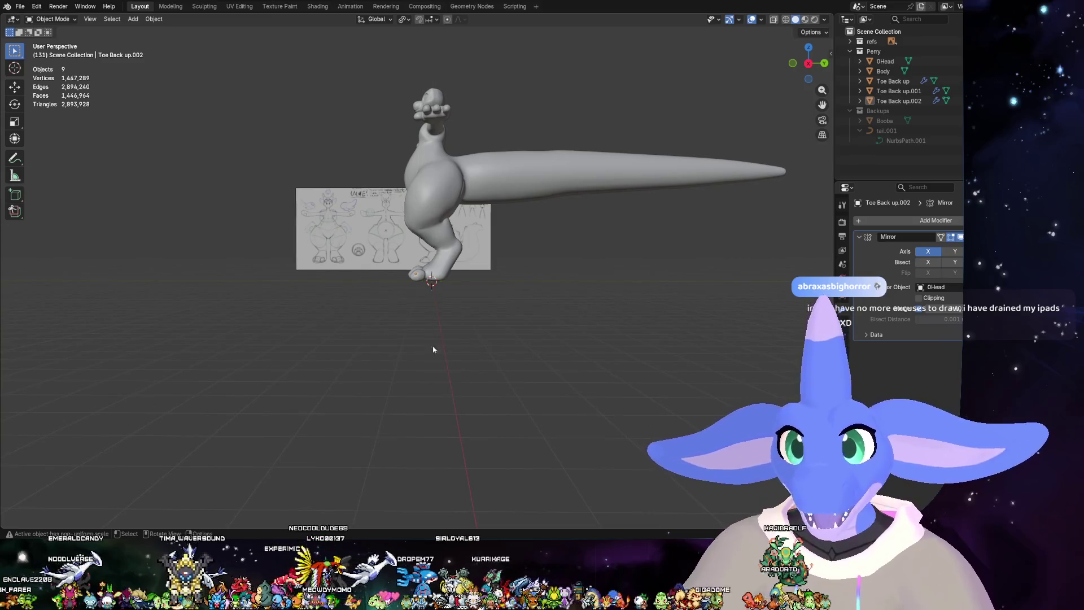
mouse_move(441, 301)
middle_down()
mouse_move(457, 365)
mouse_move(450, 321)
middle_up()
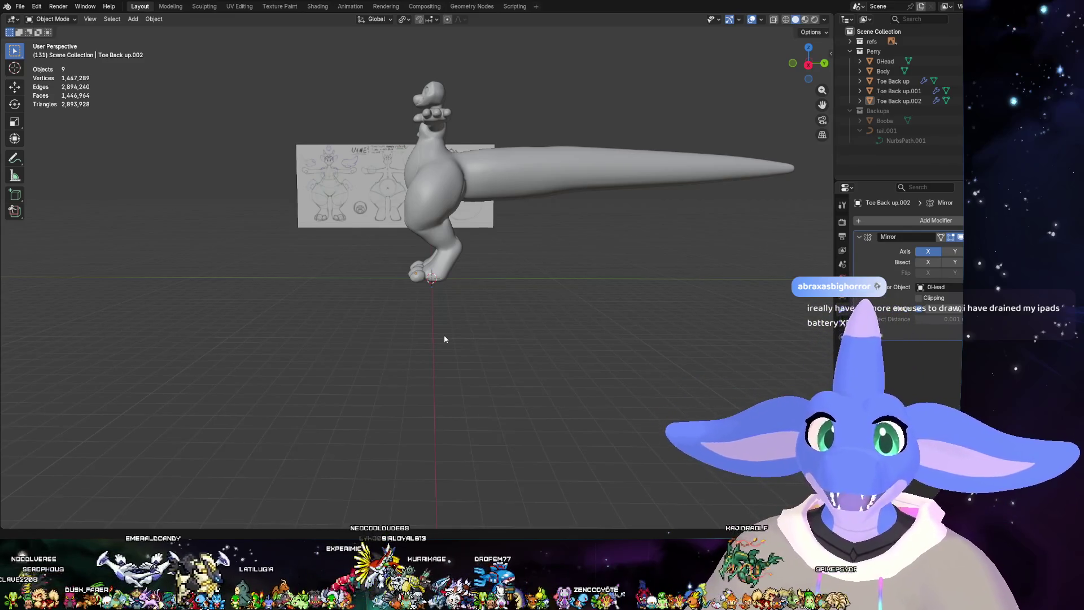
mouse_move(451, 324)
middle_down()
mouse_move(516, 359)
mouse_move(500, 306)
middle_up()
scroll(516, 358, up, 5)
scroll(500, 306, up, 4)
scroll(644, 313, up, 3)
mouse_move(551, 332)
middle_down()
mouse_move(380, 335)
mouse_move(662, 317)
mouse_move(634, 251)
mouse_move(589, 308)
mouse_move(585, 382)
mouse_move(538, 412)
mouse_move(425, 431)
mouse_move(795, 144)
middle_up()
- View the legs from behind and the right side in wireframe, solid and X-ray, then go to Sculpting
click(819, 63)
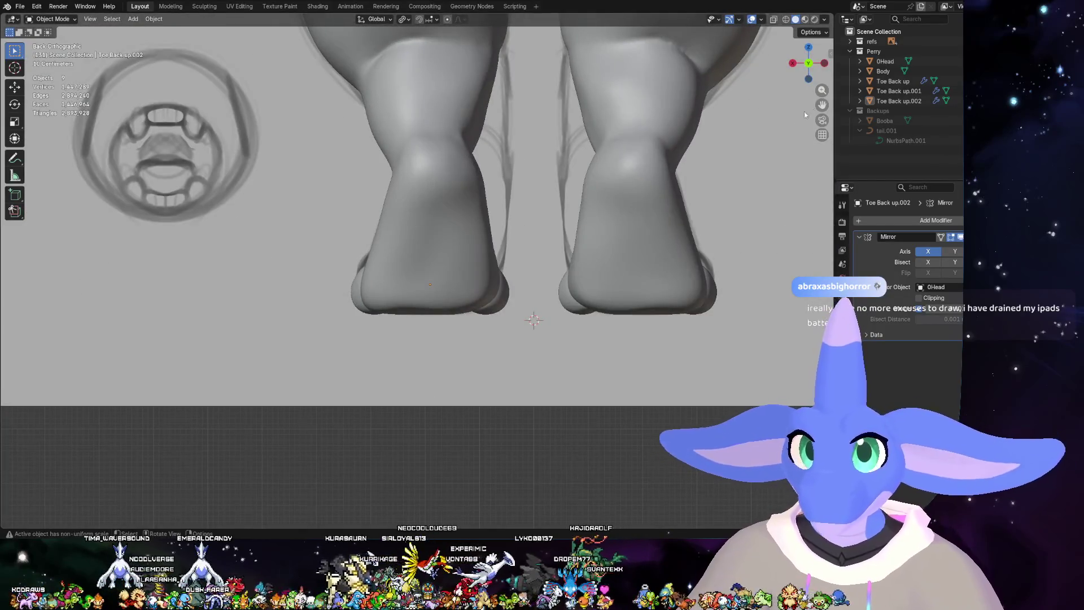
key(KP_3)
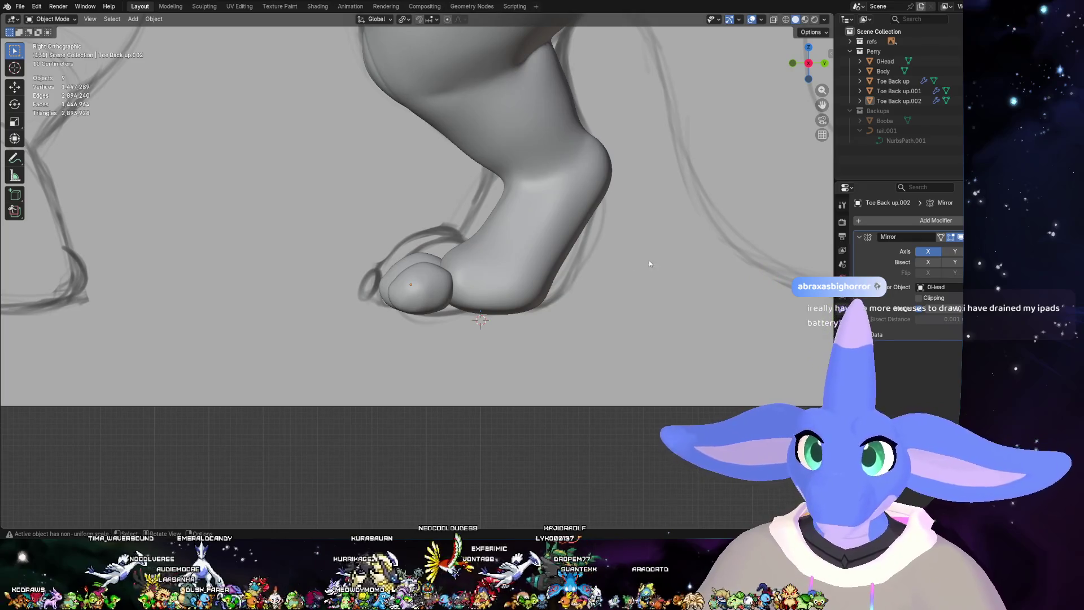
click(787, 19)
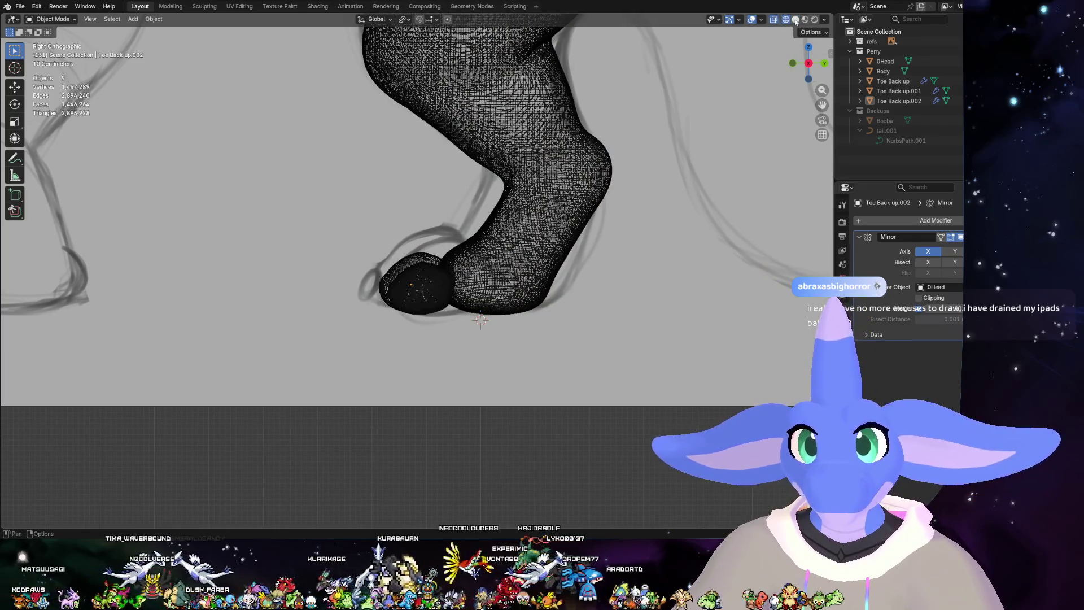
click(795, 19)
click(773, 19)
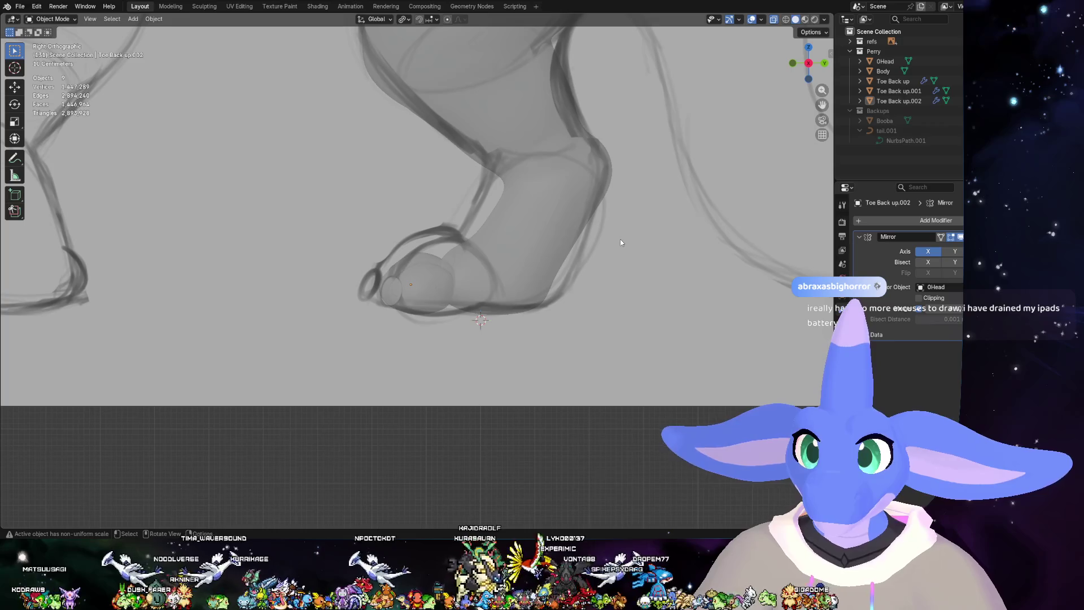
scroll(503, 184, up, 2)
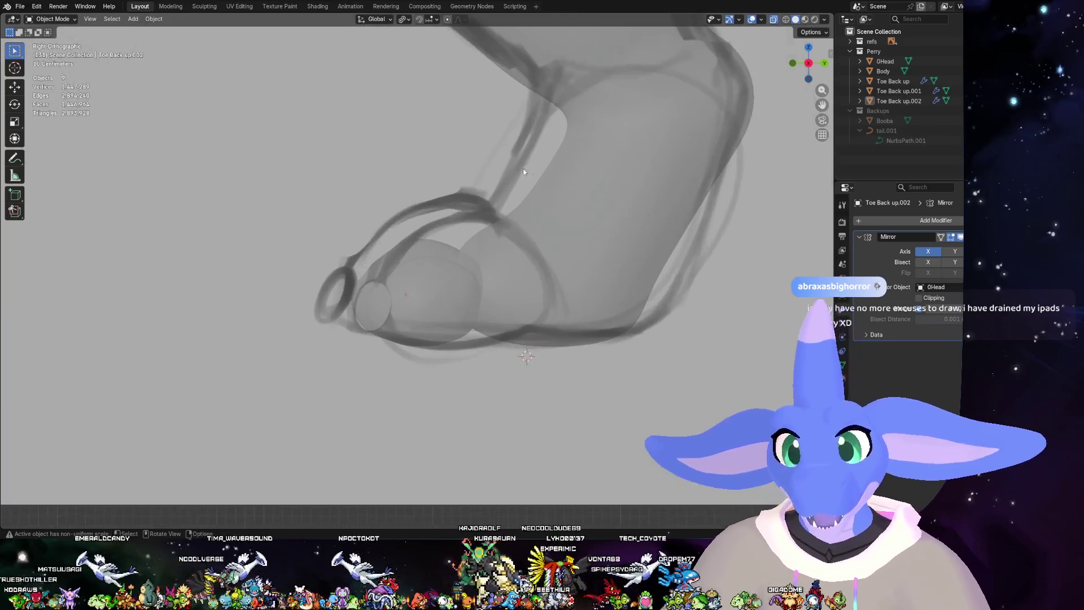
scroll(592, 234, up, 2)
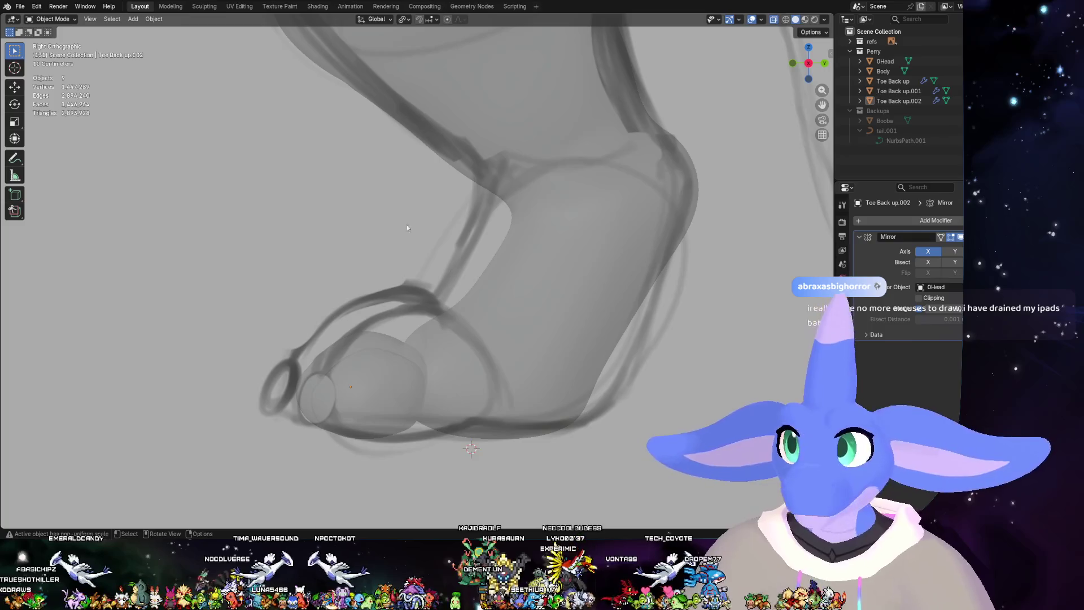
click(208, 7)
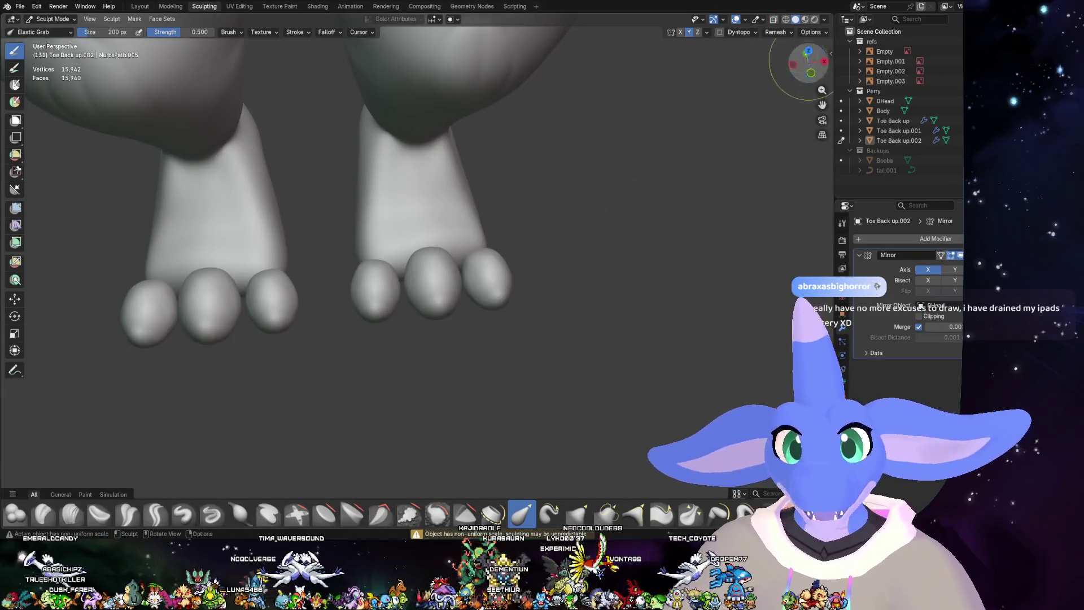
- Set a see-through right side view and cycle the toe sphere through edit, sculpt and object modes
click(824, 62)
scroll(497, 169, up, 3)
scroll(498, 170, up, 1)
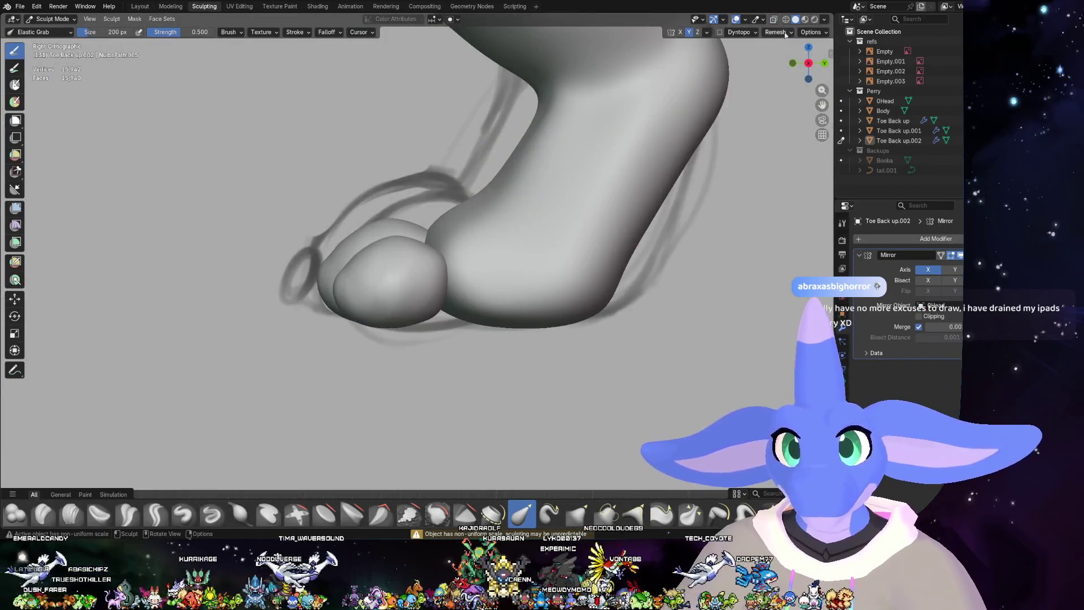
click(773, 18)
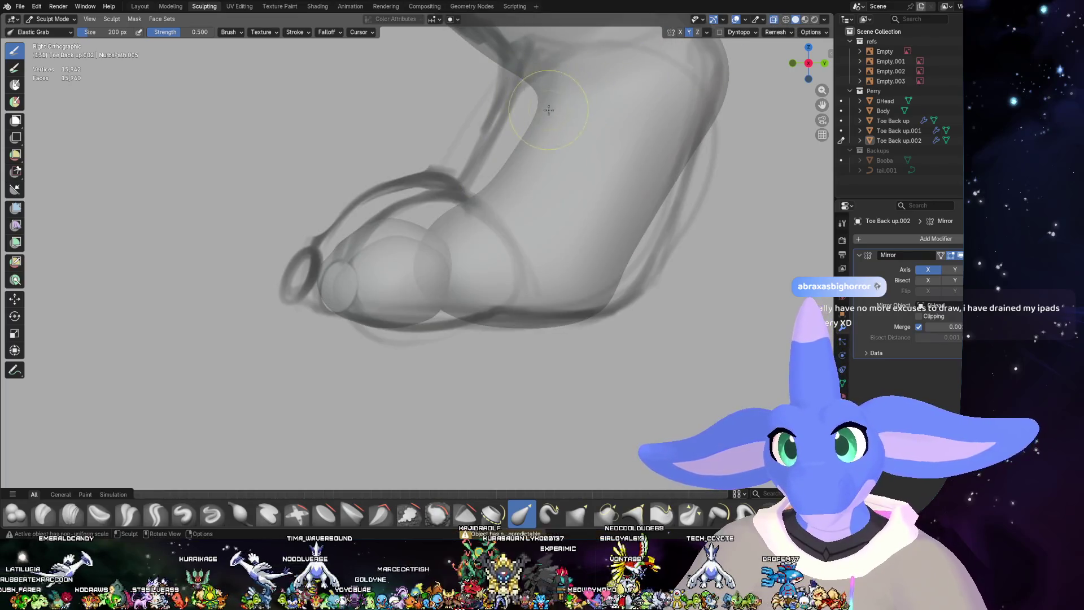
key(ctrl+Tab)
right_click(500, 204)
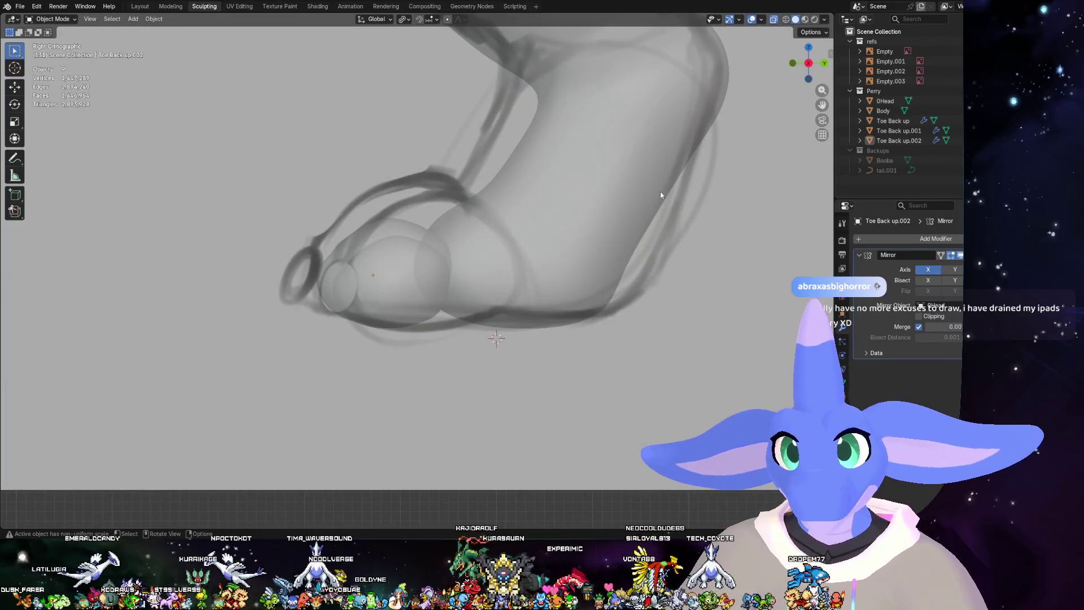
key(Tab)
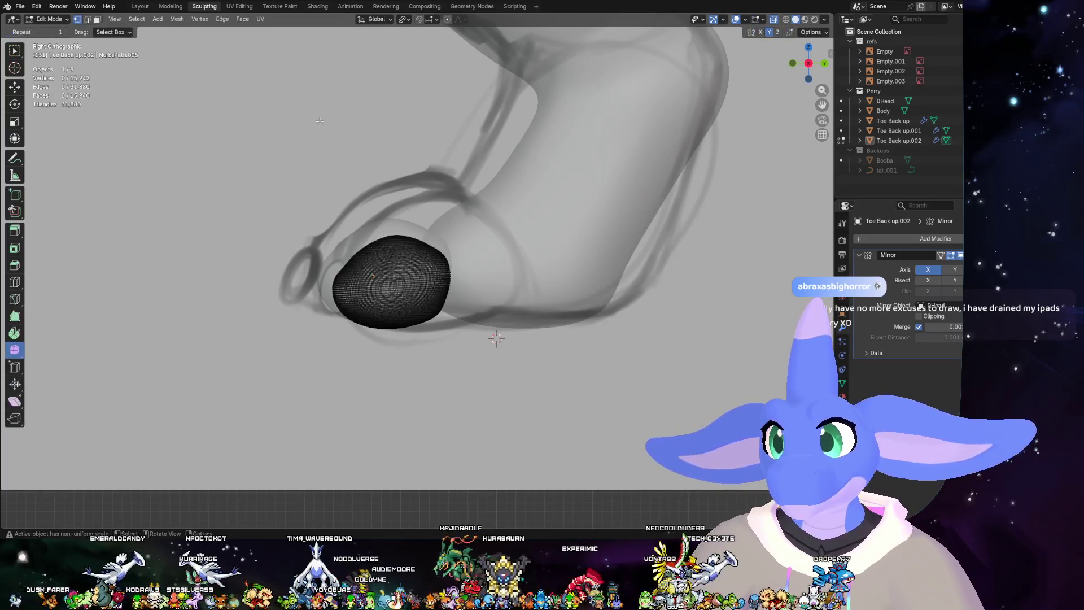
click(47, 19)
click(43, 53)
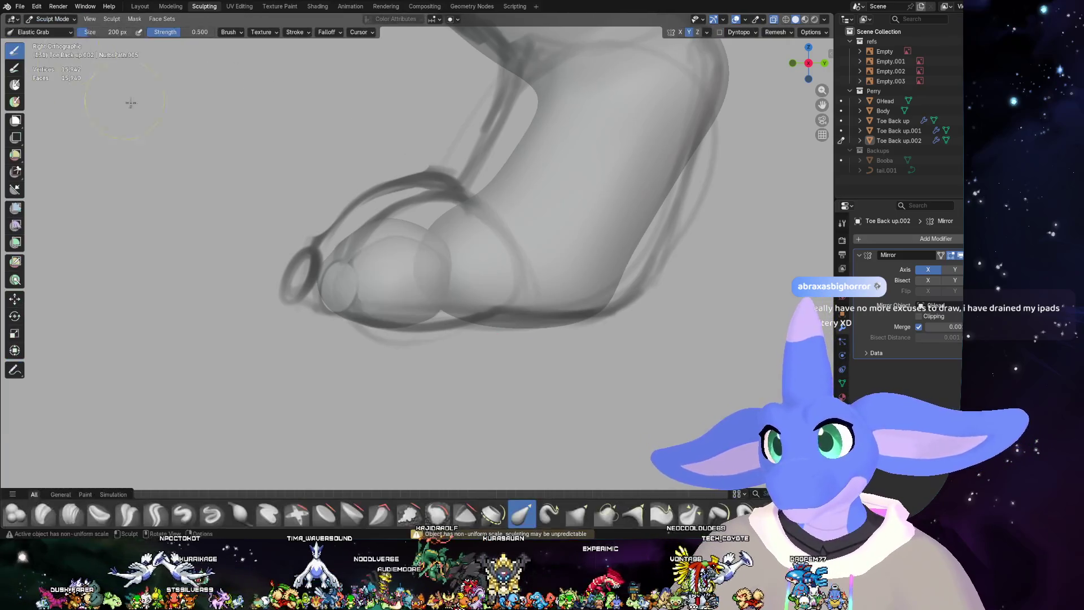
scroll(575, 225, up, 3)
key(Tab)
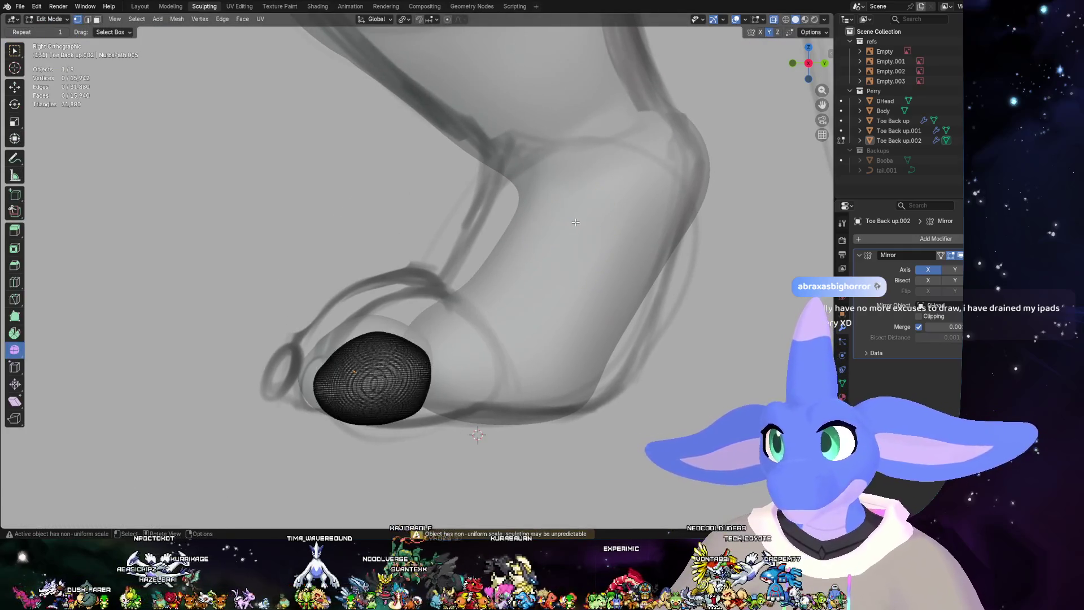
click(47, 19)
click(590, 247)
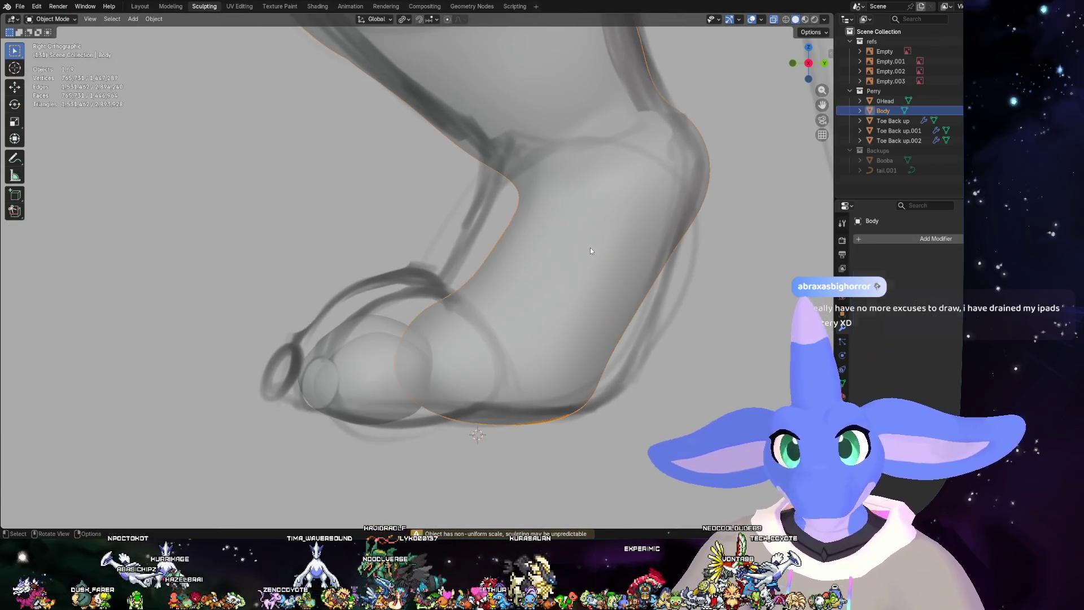
- Select the Body object and put it into Sculpt Mode
click(575, 201)
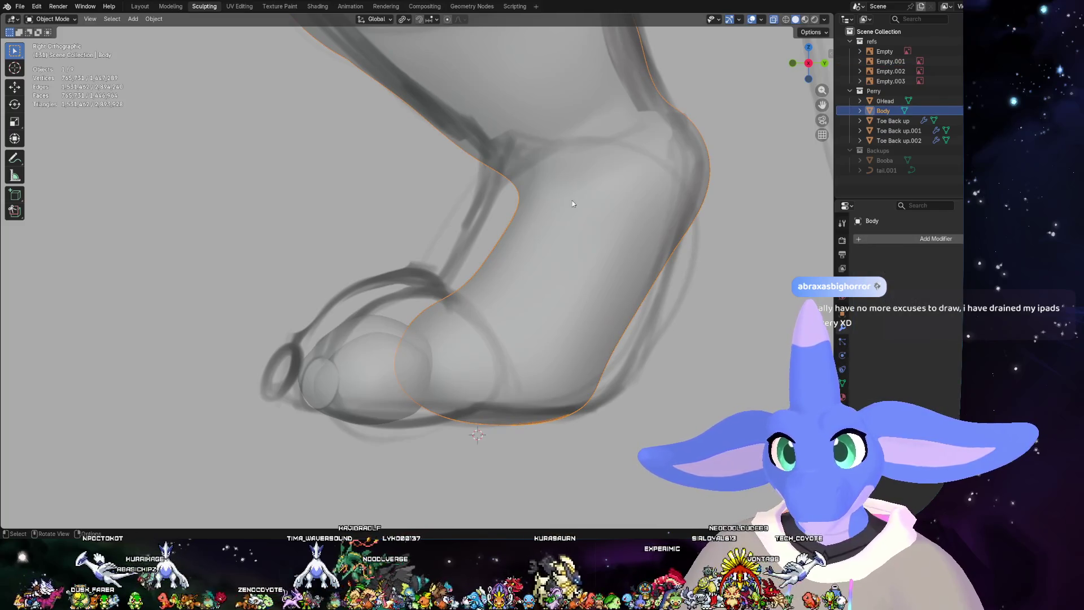
key(Tab)
click(47, 19)
click(46, 55)
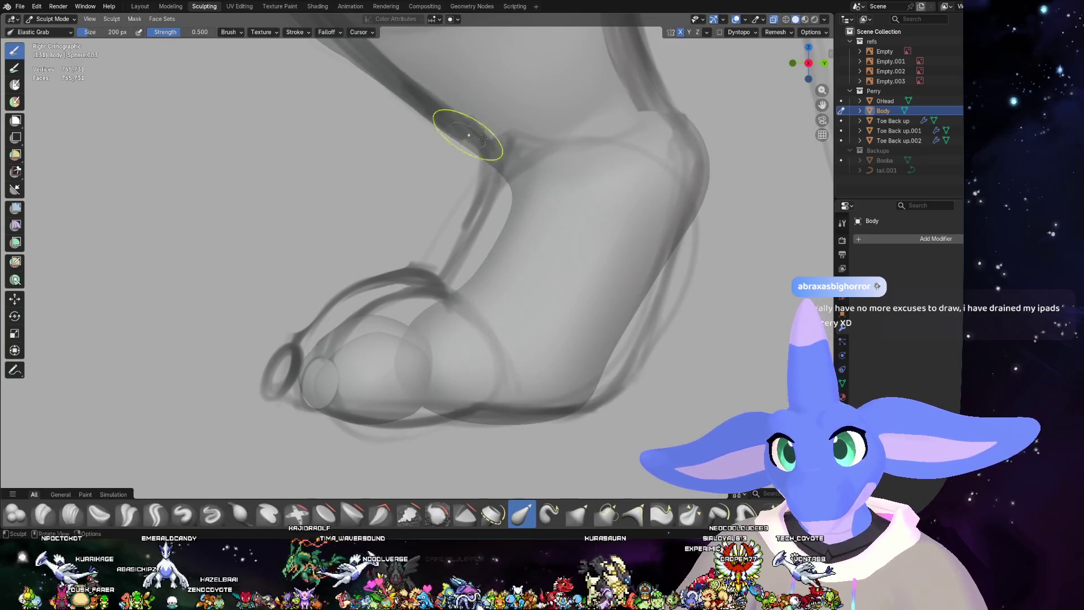
- Elastic-grab the leg's front edge near the ankle outward, then orbit the feet to check the shape
drag(475, 157, 500, 174)
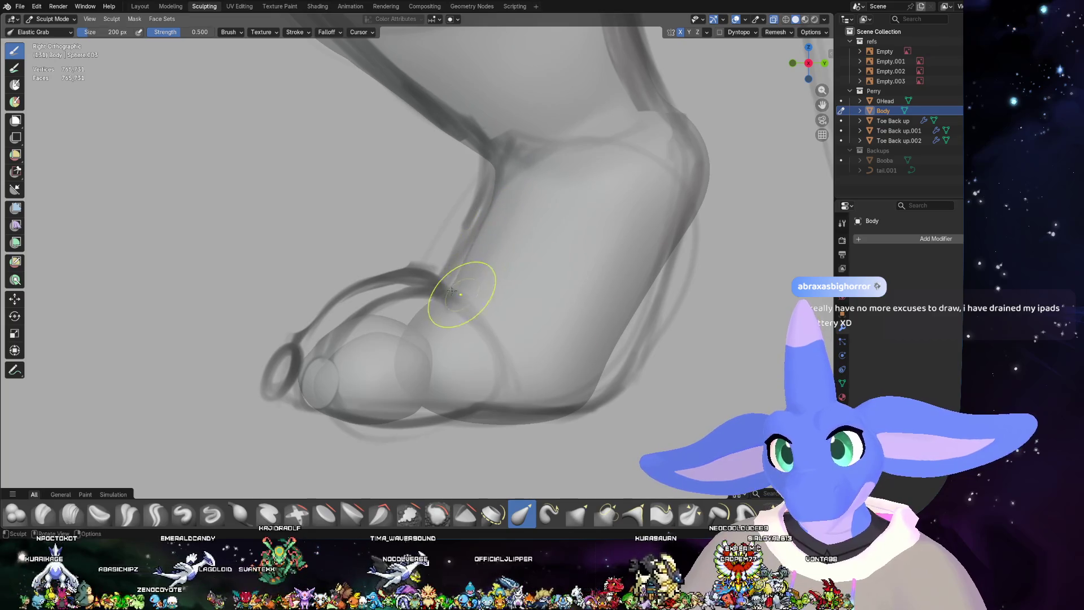
scroll(615, 352, down, 3)
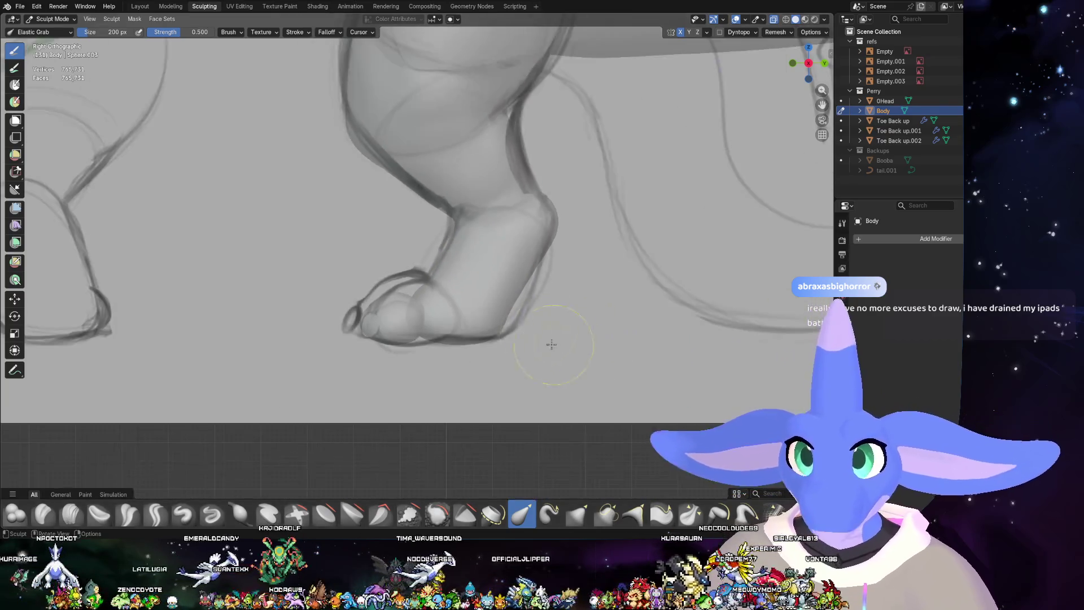
mouse_move(509, 315)
middle_down()
mouse_move(702, 325)
mouse_move(588, 334)
middle_up()
scroll(547, 306, up, 5)
middle_drag(548, 306, 509, 286)
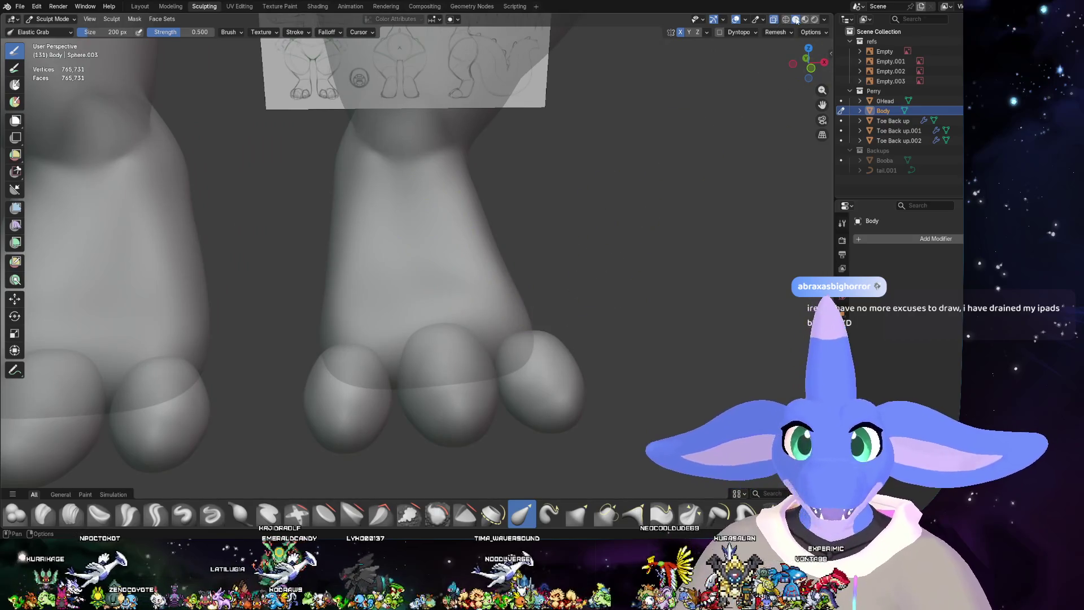
middle_drag(543, 254, 475, 251)
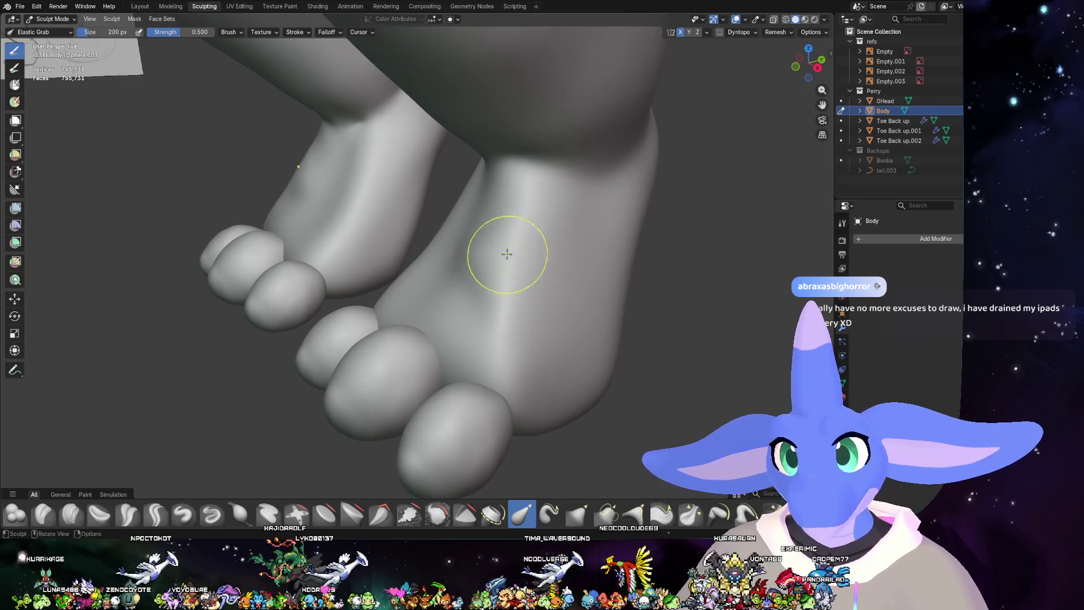
mouse_move(503, 249)
middle_down()
mouse_move(448, 285)
mouse_move(495, 297)
mouse_move(392, 216)
middle_up()
mouse_move(451, 269)
middle_down()
mouse_move(431, 291)
mouse_move(484, 290)
middle_up()
- Switch from Clay Strips to the Smooth brush while orbiting around the foot
key(c)
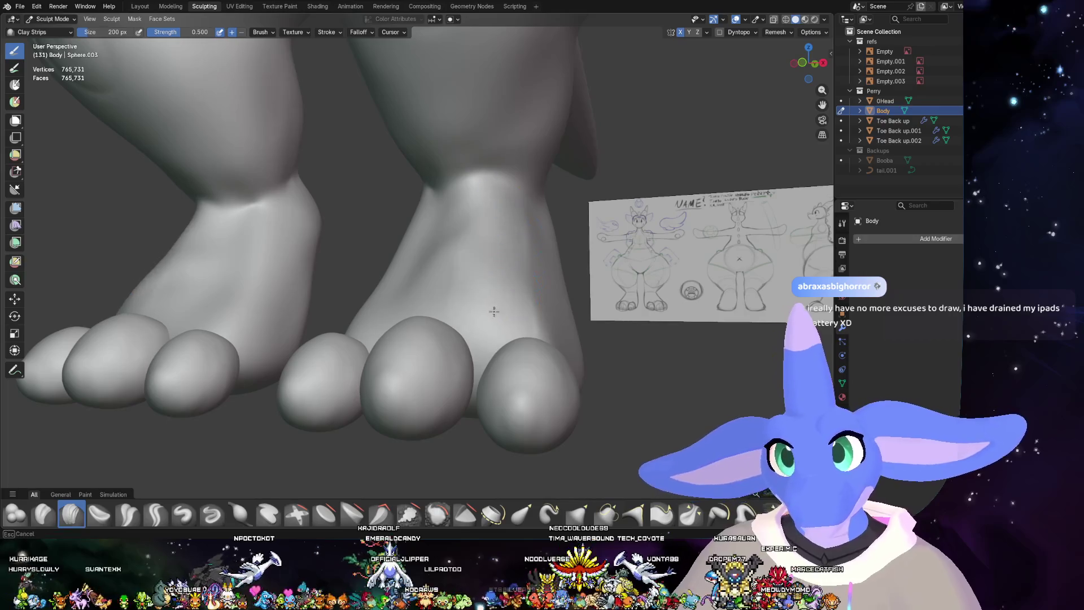
middle_drag(523, 215, 446, 291)
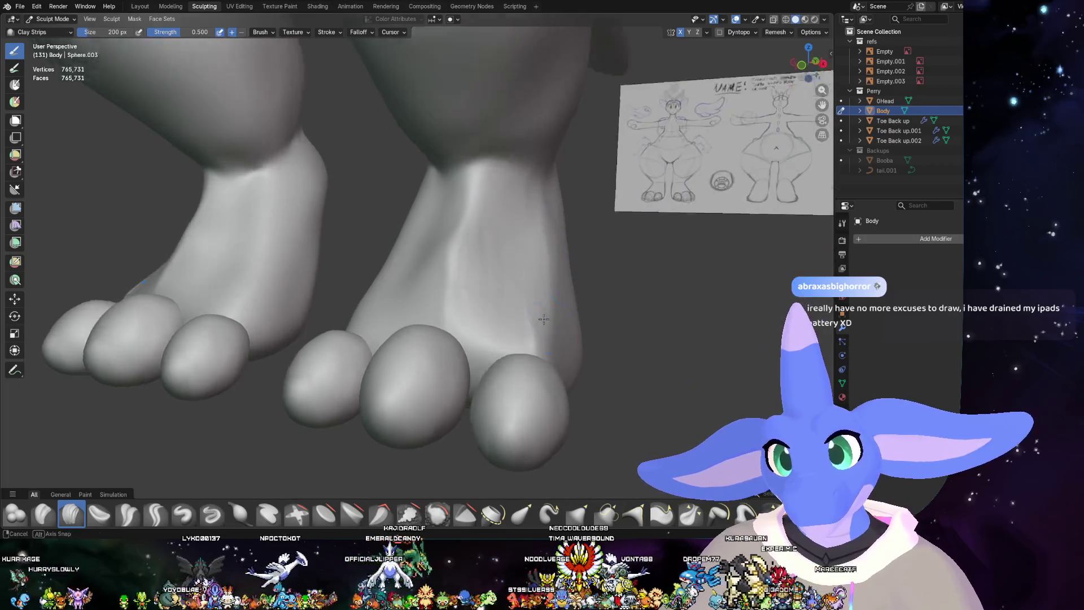
key(shift+s)
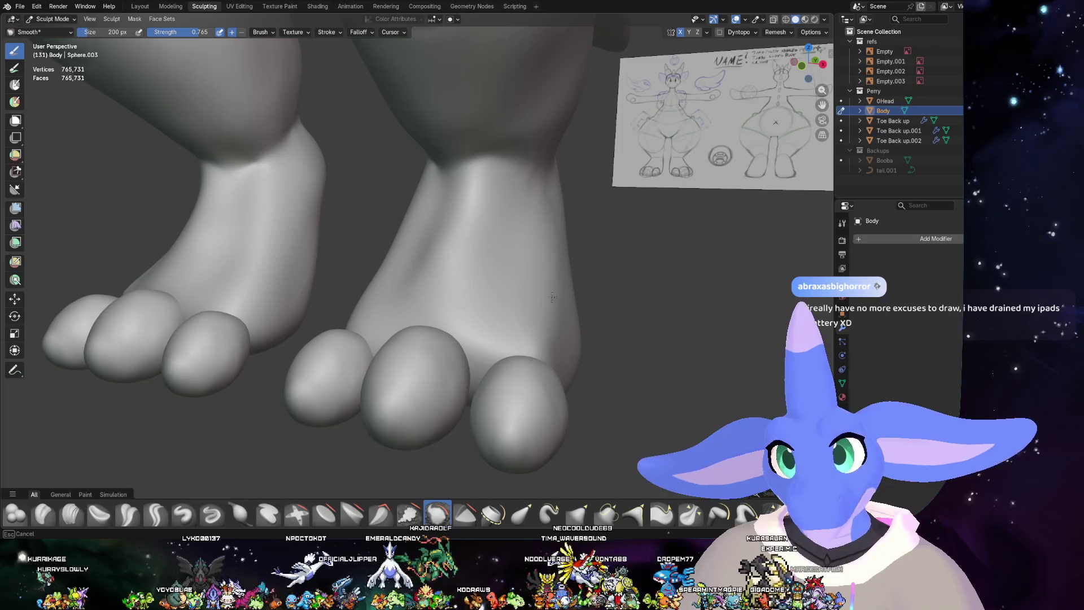
middle_drag(444, 256, 508, 254)
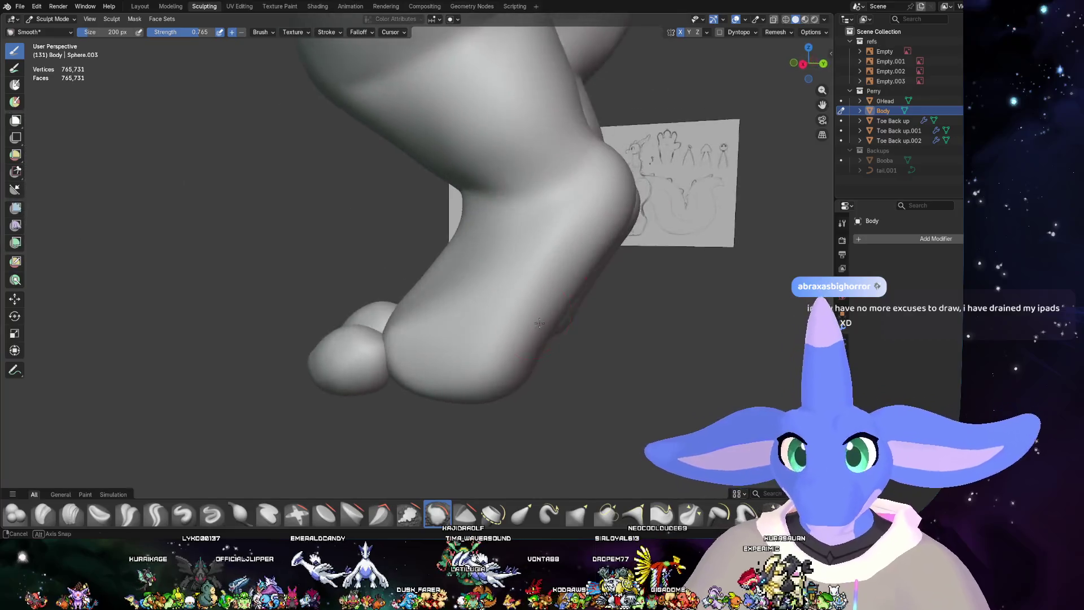
- Check the foot in X-ray right side view against the reference, then from the front with X-ray off
click(809, 64)
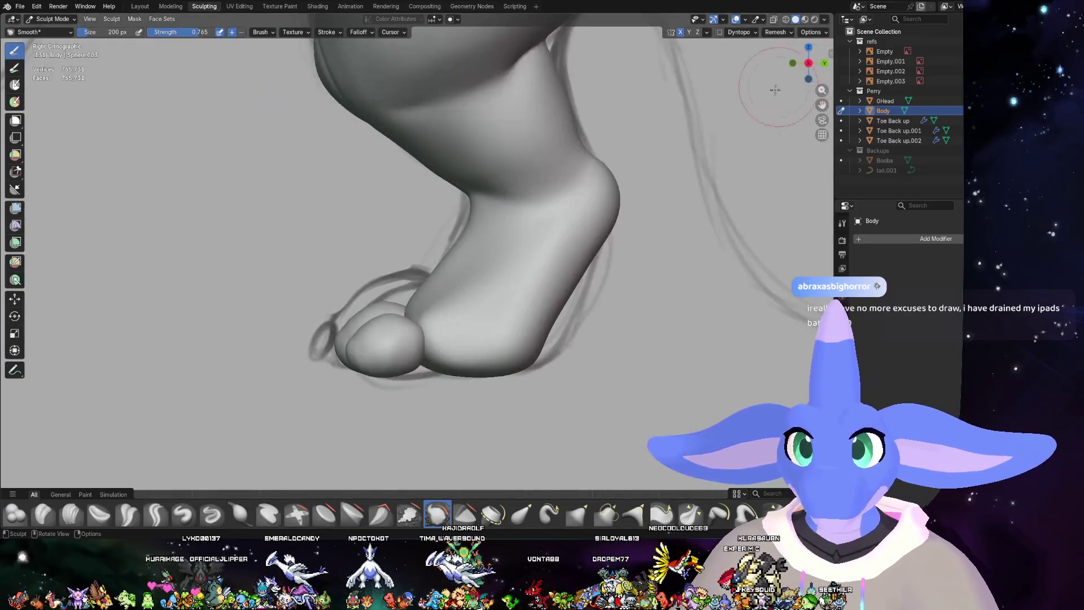
key(alt+z)
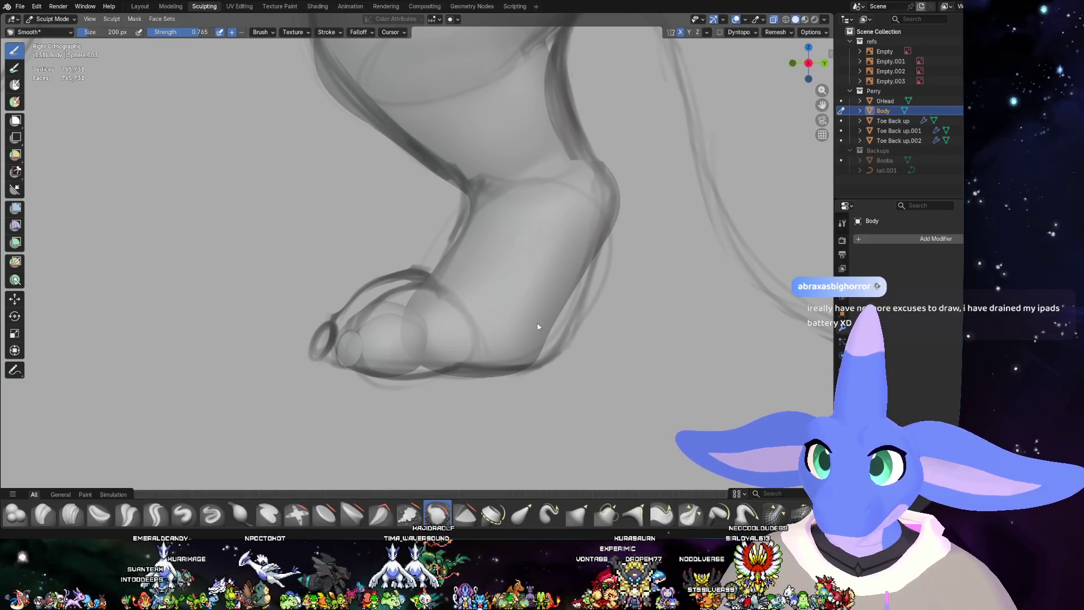
key(alt+z)
middle_drag(538, 326, 624, 371)
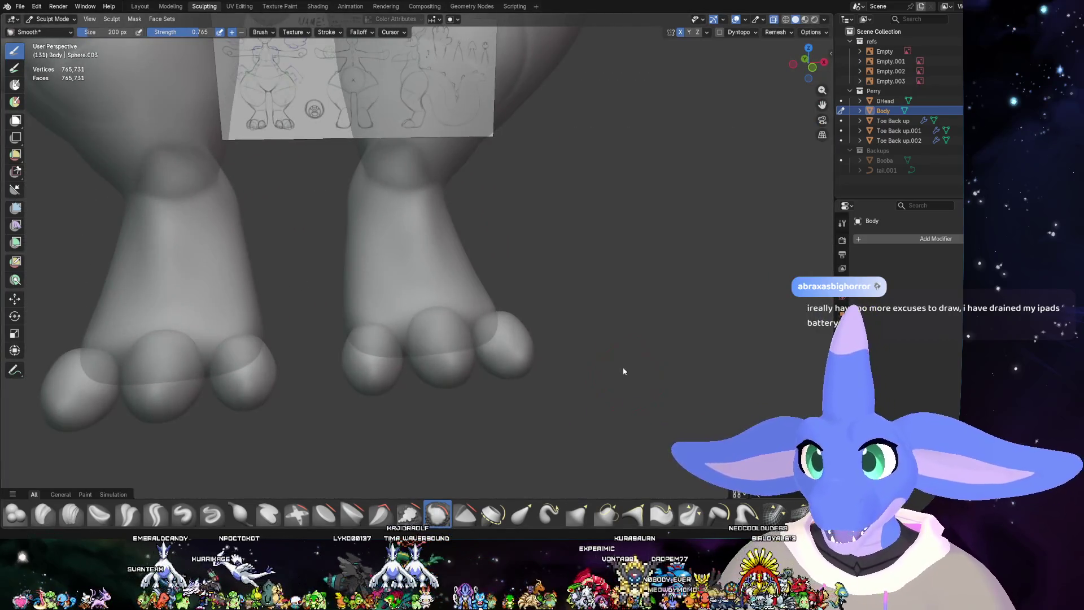
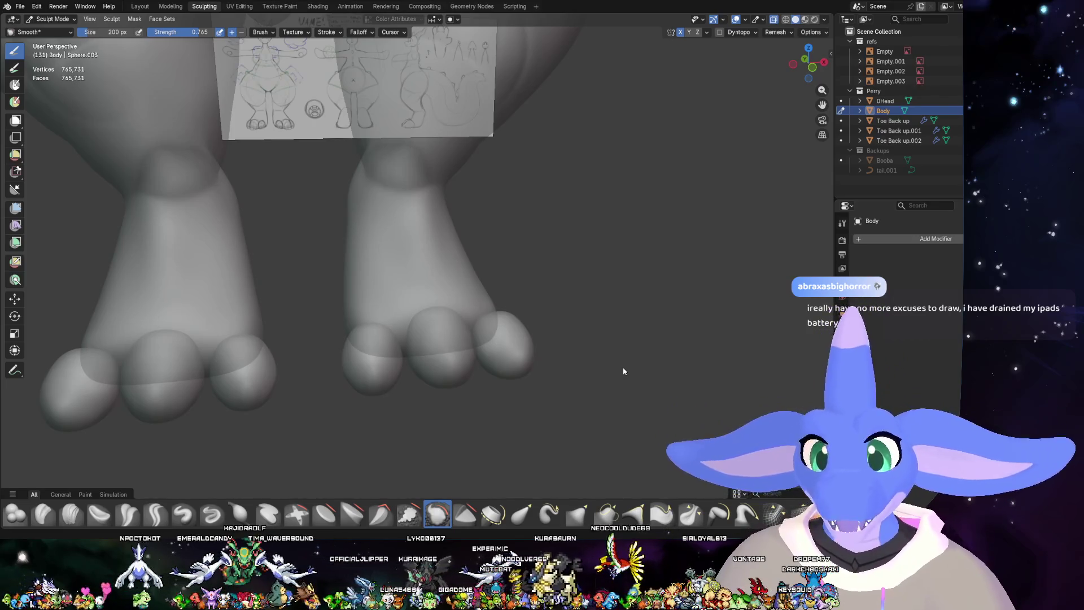
- Inspect the toes from a low angle, then move to the Layout workspace with see-through display on
mouse_move(623, 370)
middle_down()
mouse_move(475, 337)
mouse_move(729, 140)
middle_up()
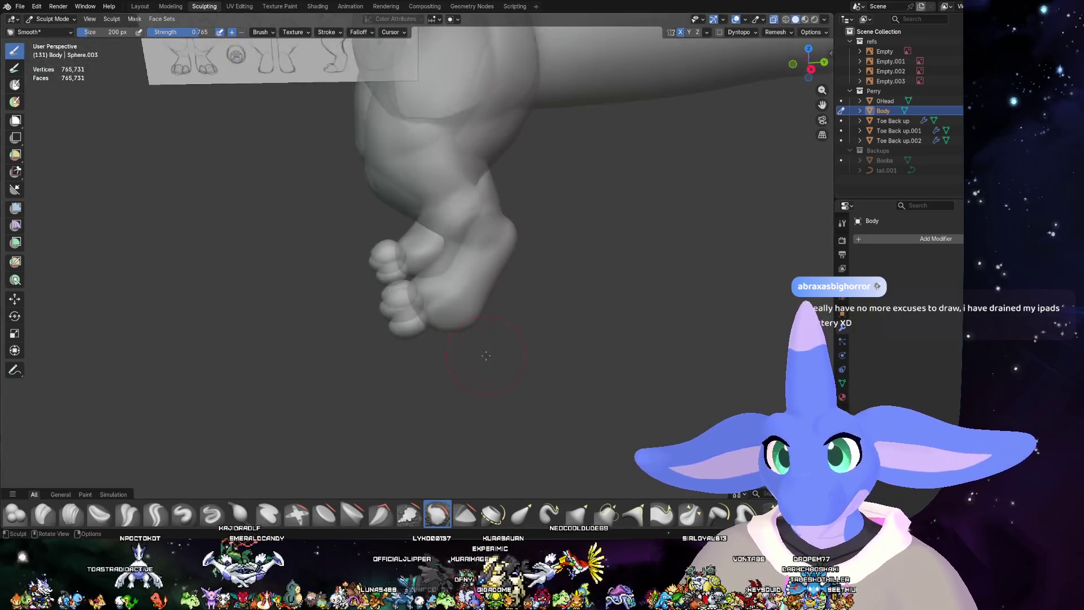
scroll(554, 392, up, 6)
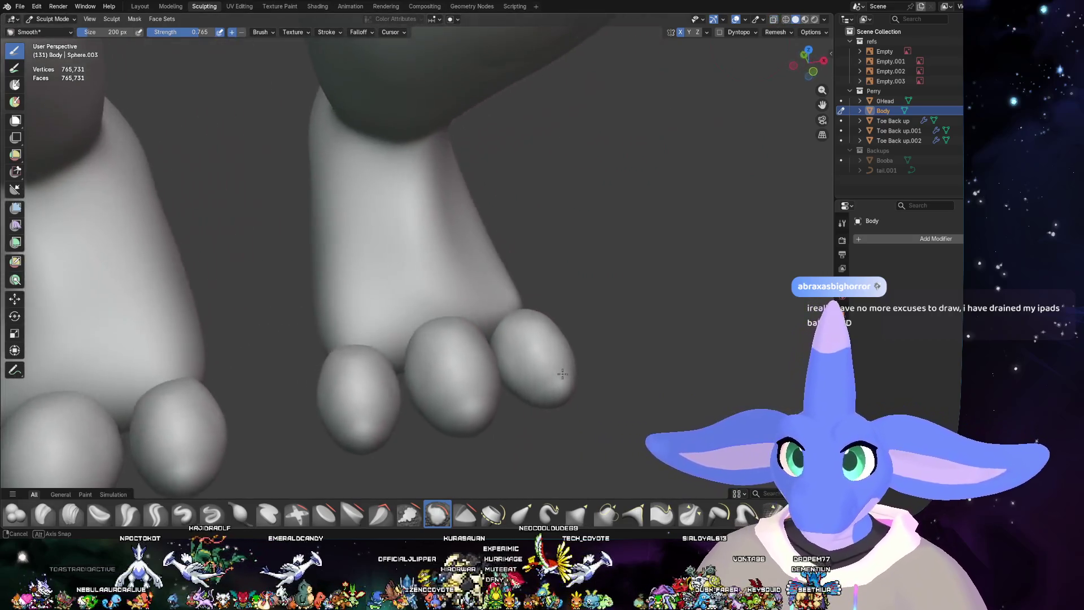
middle_drag(554, 392, 546, 392)
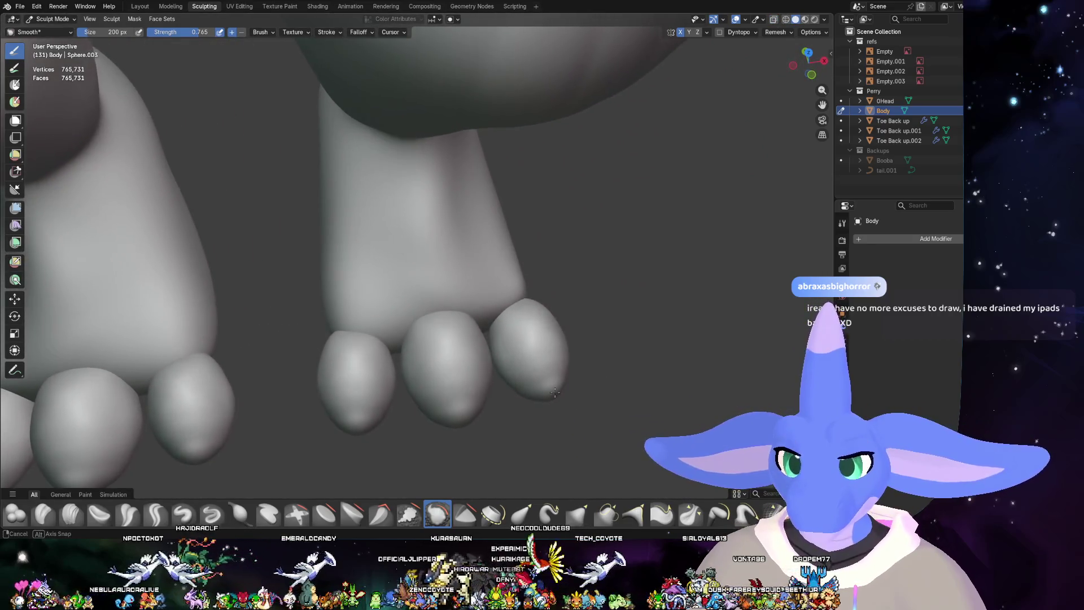
scroll(547, 386, down, 4)
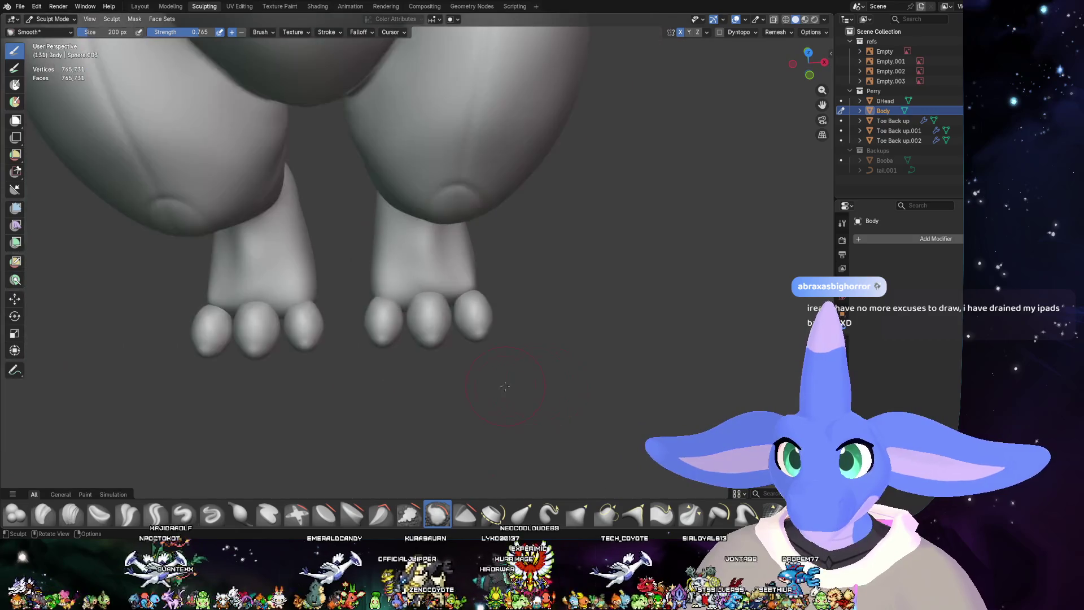
mouse_move(501, 366)
ctrl+middle_down()
mouse_move(582, 336)
mouse_move(575, 284)
ctrl+middle_up()
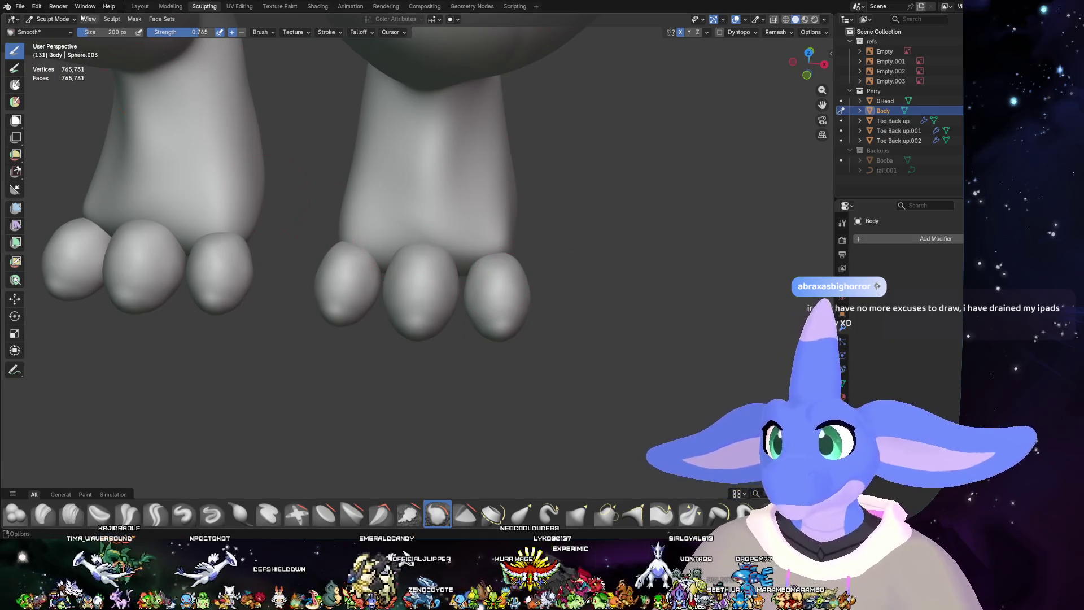
click(140, 8)
key(alt+z)
middle_drag(507, 334, 491, 366)
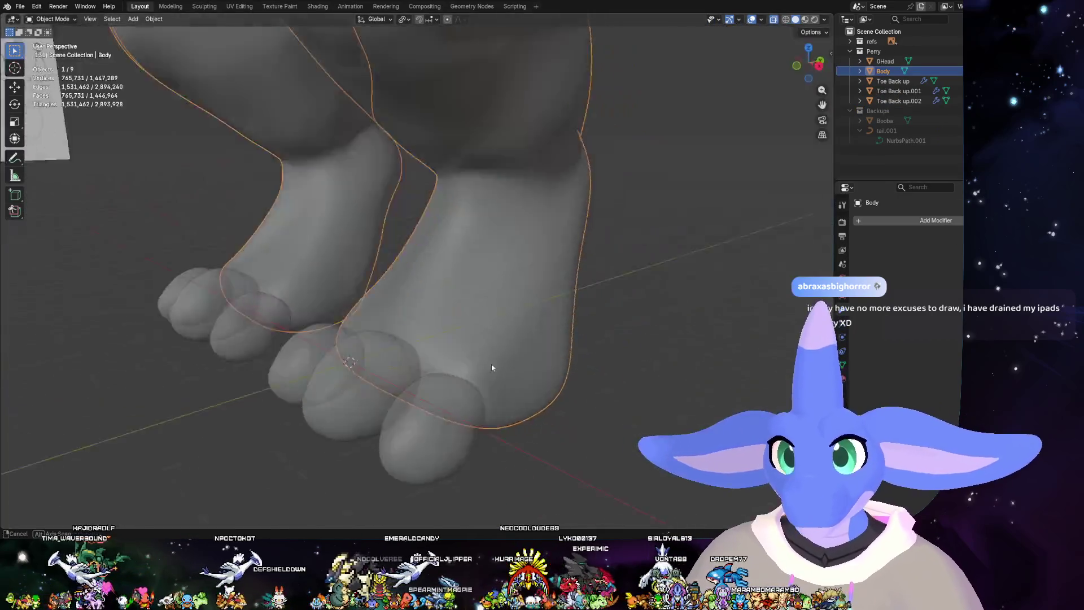
- Select the three toe objects and scale them narrower along X
click(501, 404)
key(alt+z)
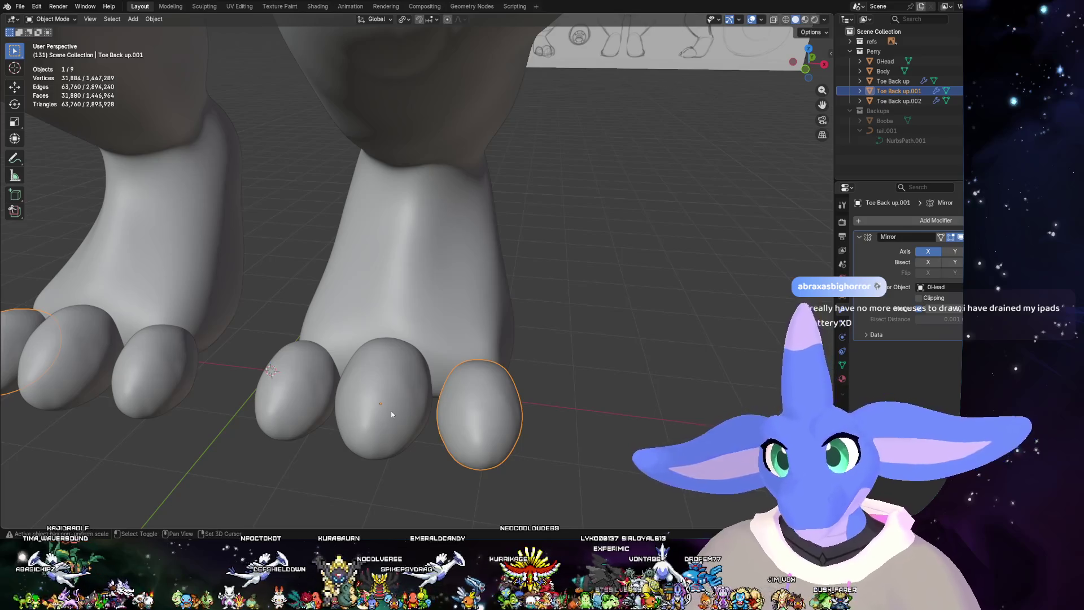
shift+click(297, 395)
shift+click(387, 407)
key(s)
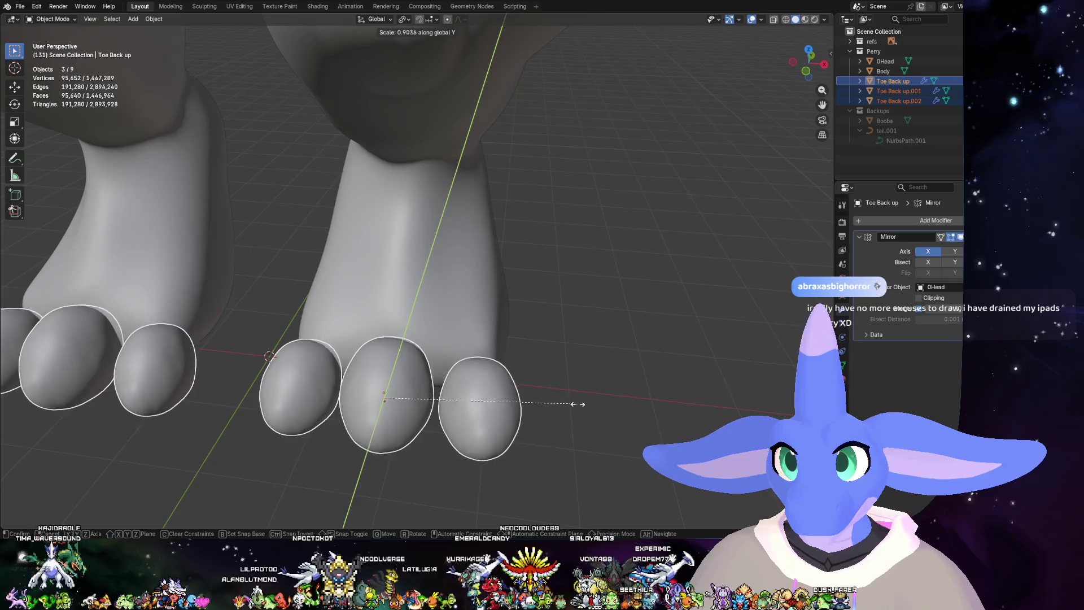
key(x)
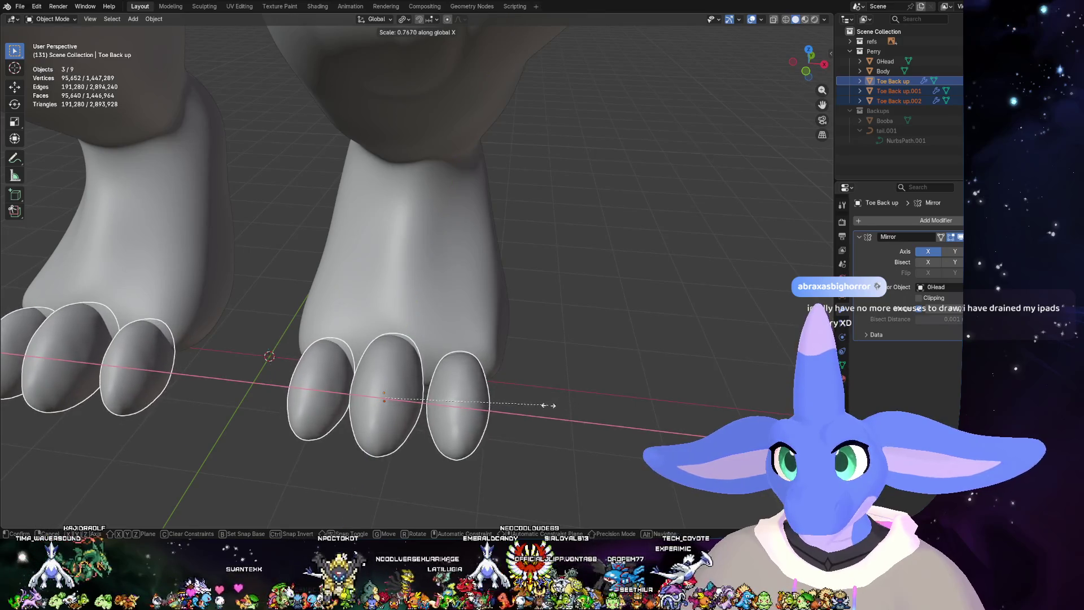
click(545, 404)
mouse_move(545, 404)
middle_down()
mouse_move(524, 440)
mouse_move(554, 376)
middle_up()
mouse_move(529, 320)
middle_down()
mouse_move(581, 379)
mouse_move(521, 382)
mouse_move(561, 395)
middle_up()
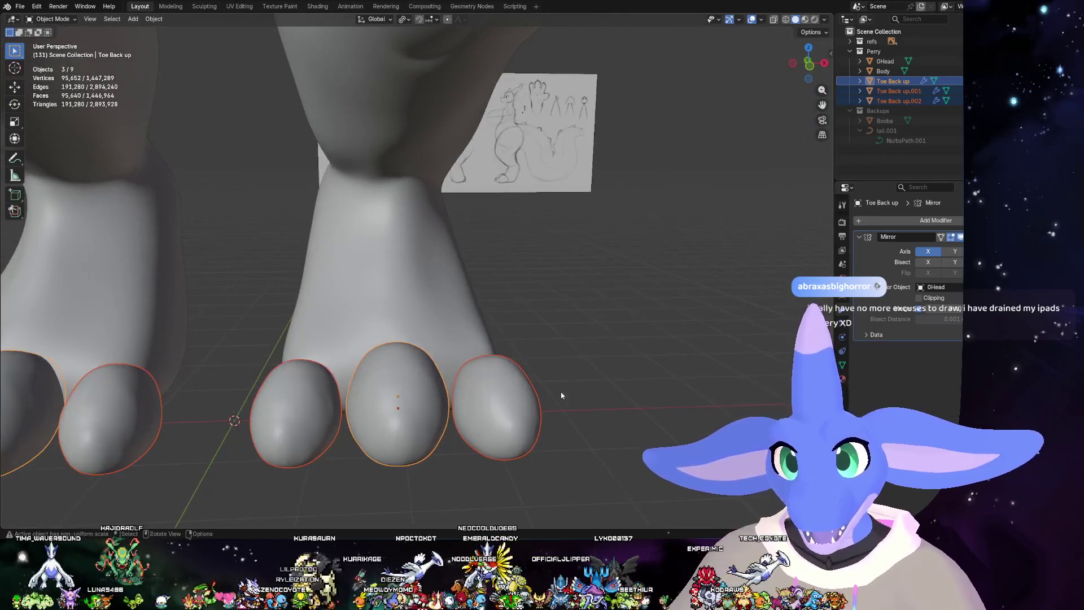
- Scale the toes up uniformly by 1.173 and check them from the side view
key(s)
key(x)
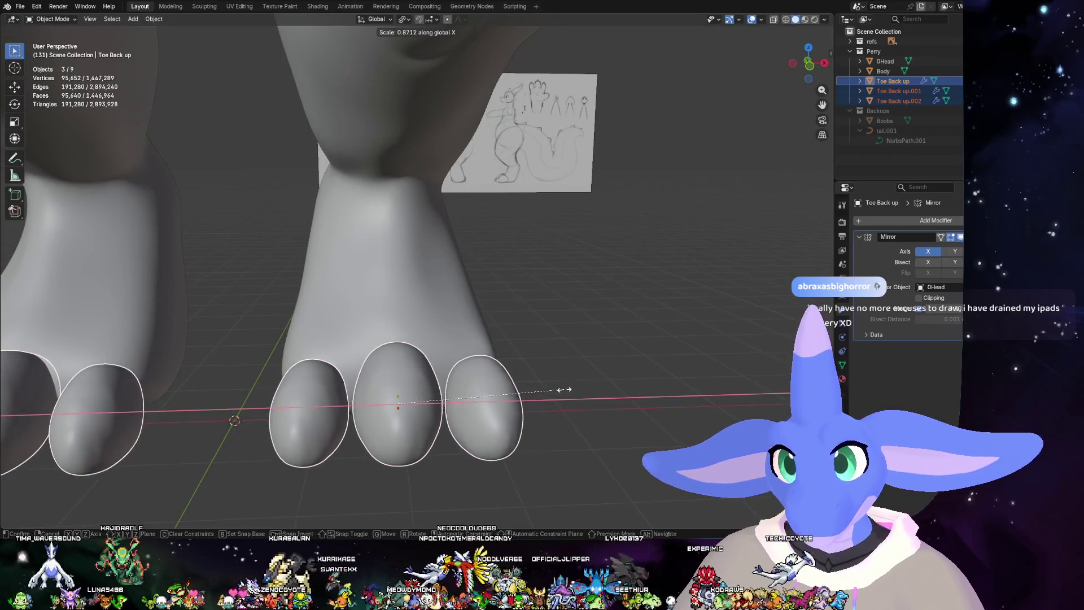
key(x)
click(576, 382)
mouse_move(586, 388)
middle_down()
mouse_move(492, 394)
mouse_move(492, 431)
mouse_move(511, 453)
mouse_move(607, 432)
mouse_move(507, 372)
mouse_move(542, 356)
middle_up()
click(822, 61)
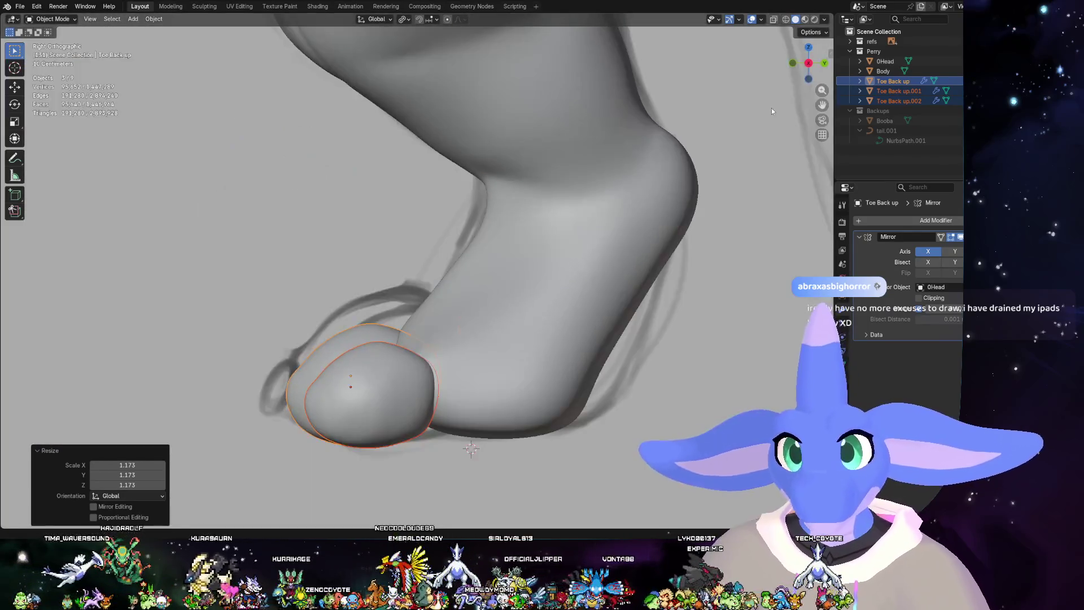
- Shift the toes slightly sideways along X, then push them forward along Y on the feet
key(g)
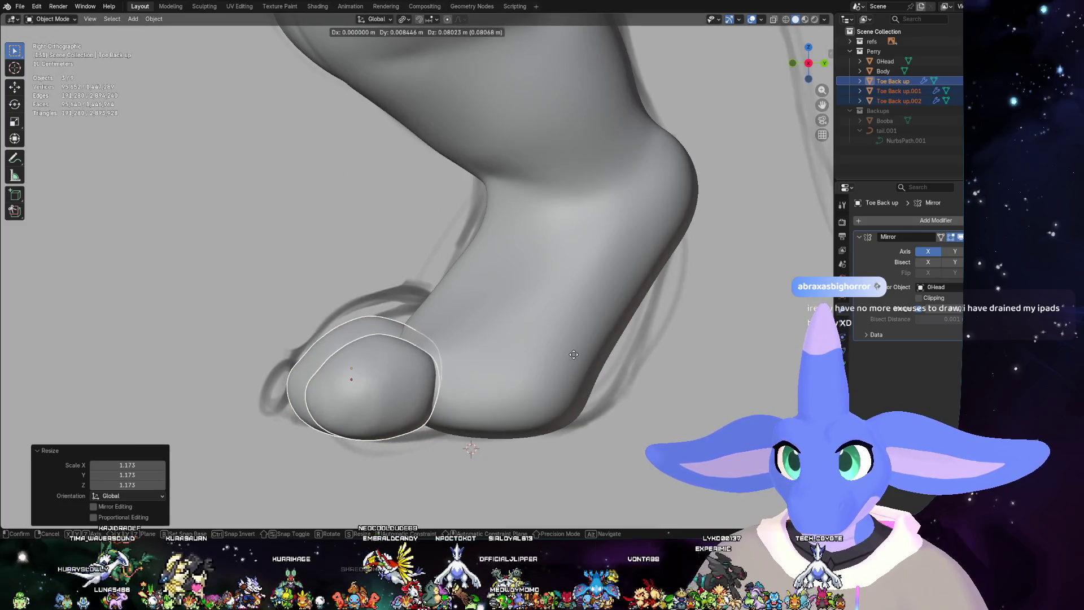
key(x)
click(573, 355)
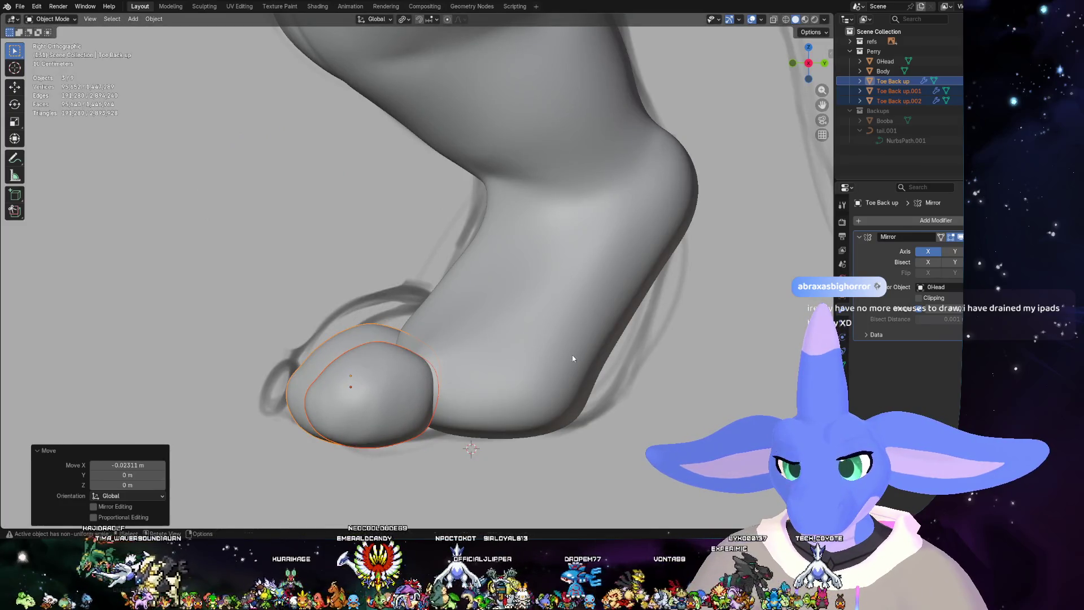
key(g)
key(y)
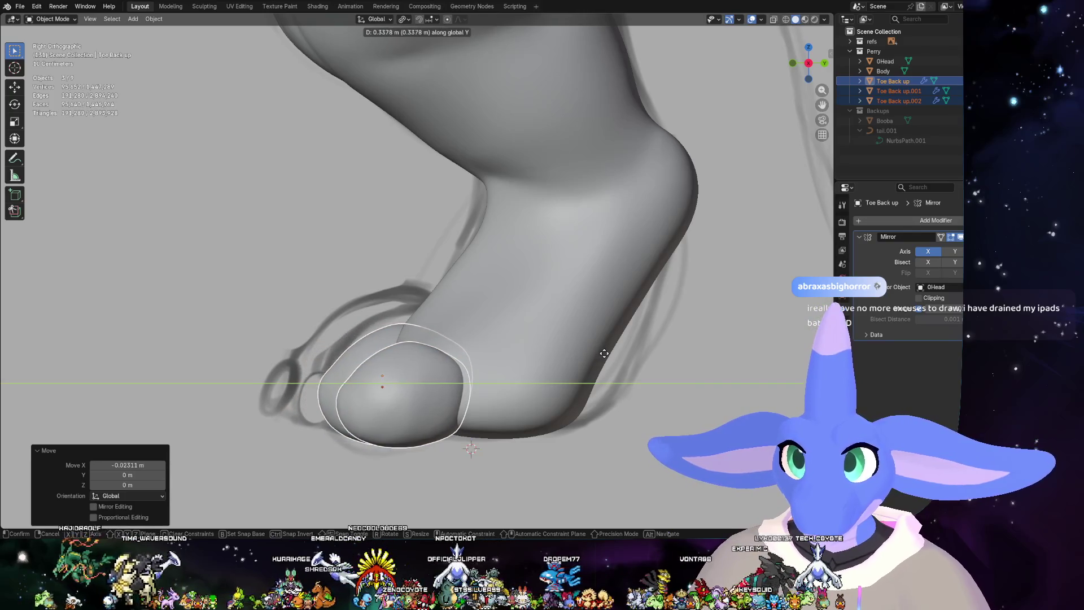
click(600, 354)
mouse_move(598, 358)
middle_down()
mouse_move(547, 394)
mouse_move(668, 413)
mouse_move(618, 381)
mouse_move(584, 426)
mouse_move(514, 331)
mouse_move(518, 411)
mouse_move(536, 414)
mouse_move(475, 342)
mouse_move(533, 332)
mouse_move(497, 346)
mouse_move(533, 343)
mouse_move(453, 308)
mouse_move(365, 322)
mouse_move(438, 309)
mouse_move(557, 367)
middle_up()
click(618, 381)
scroll(513, 331, down, 5)
scroll(474, 343, up, 5)
scroll(534, 332, up, 2)
scroll(469, 320, down, 4)
scroll(365, 322, up, 4)
- Move the toes on both feet forward along Y and stretch them lengthwise
click(438, 309)
shift+click(458, 318)
key(g)
key(y)
click(547, 370)
key(s)
key(y)
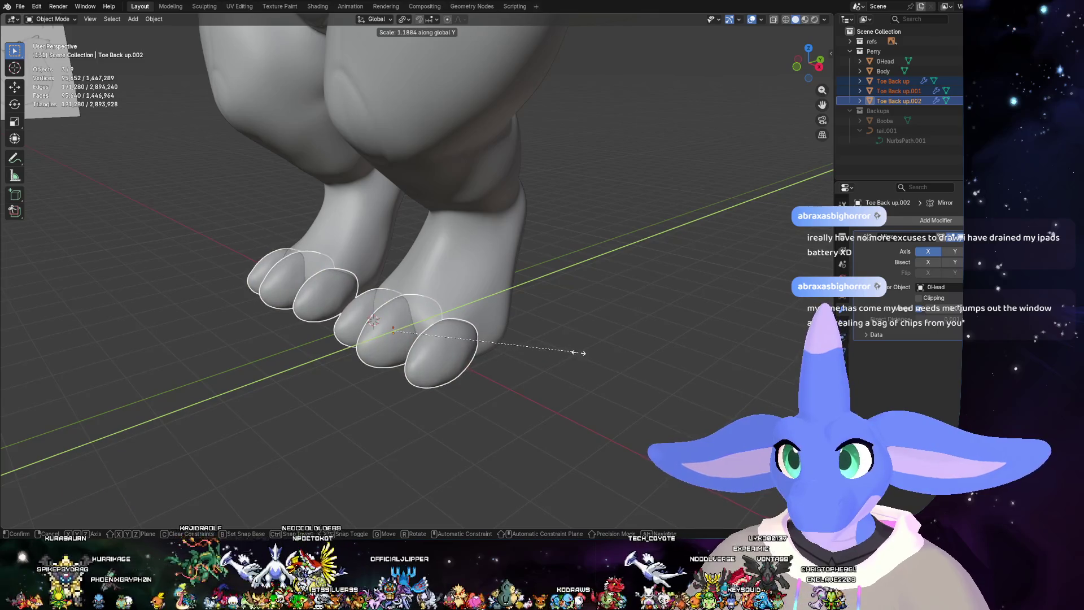
click(581, 352)
mouse_move(581, 353)
middle_down()
mouse_move(525, 354)
mouse_move(546, 369)
middle_up()
- Nudge the toes along Y into their final position and deselect them
key(g)
key(y)
right_click(543, 364)
key(alt+a)
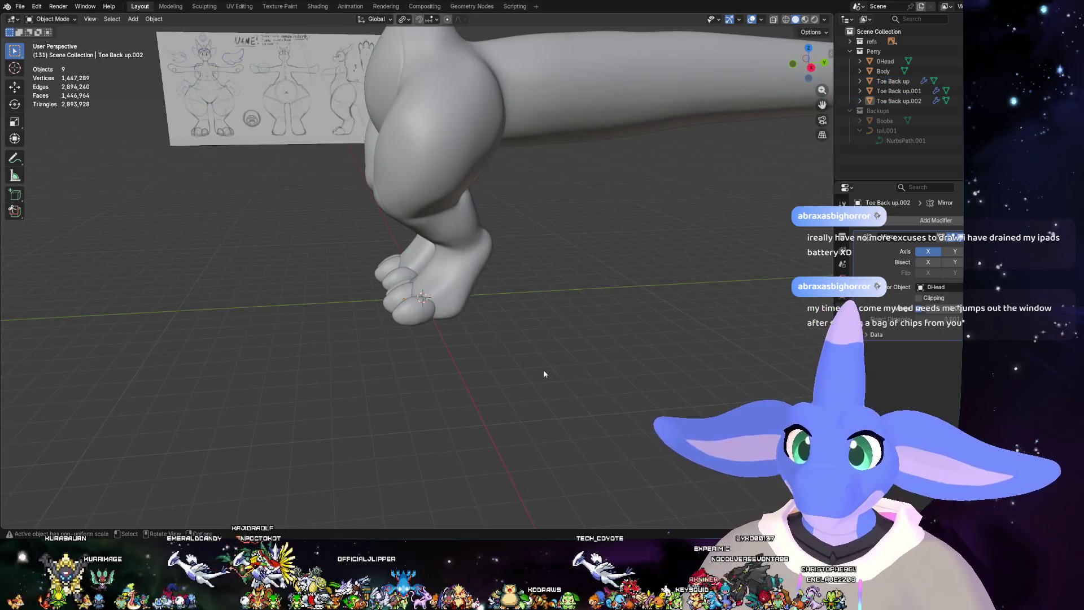
key(ctrl+z)
key(g)
key(y)
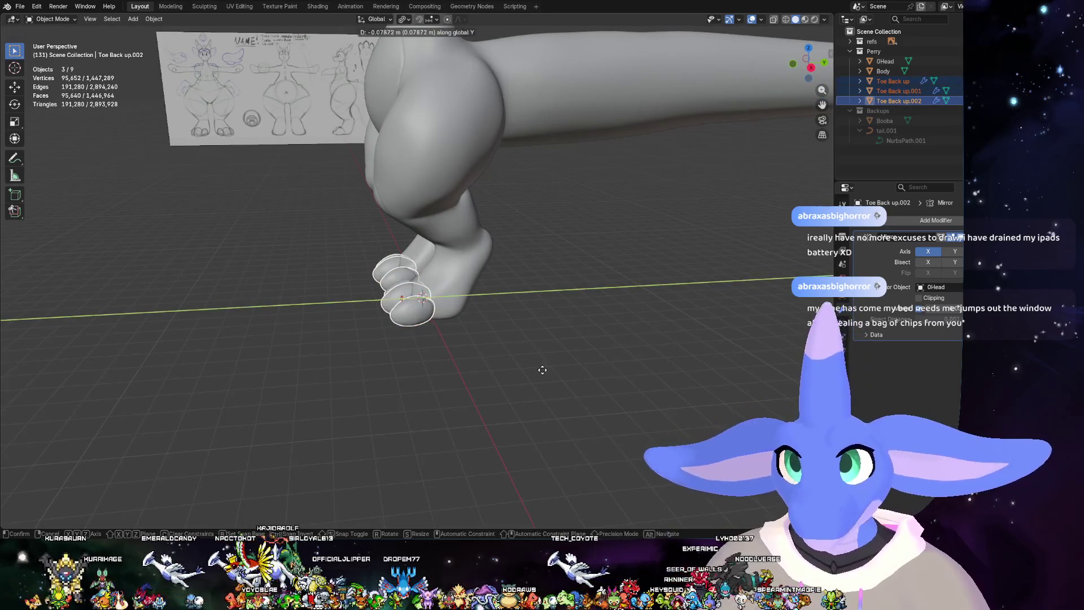
click(540, 370)
key(alt+a)
scroll(539, 369, down, 5)
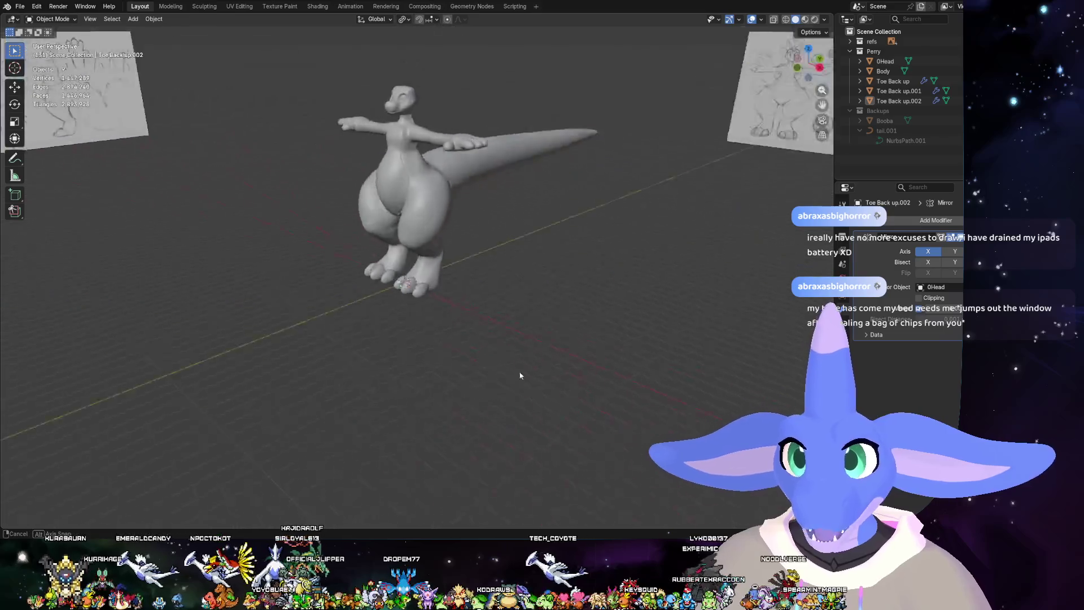
- Orbit around the legs, feet and torso to check the fitted toes from several angles
middle_drag(540, 370, 583, 390)
scroll(530, 341, up, 3)
mouse_move(529, 341)
middle_down()
mouse_move(504, 368)
mouse_move(550, 359)
mouse_move(497, 404)
mouse_move(389, 400)
mouse_move(464, 324)
mouse_move(411, 324)
mouse_move(420, 350)
mouse_move(385, 403)
mouse_move(451, 364)
middle_up()
scroll(532, 338, up, 3)
scroll(504, 368, up, 3)
scroll(457, 332, up, 3)
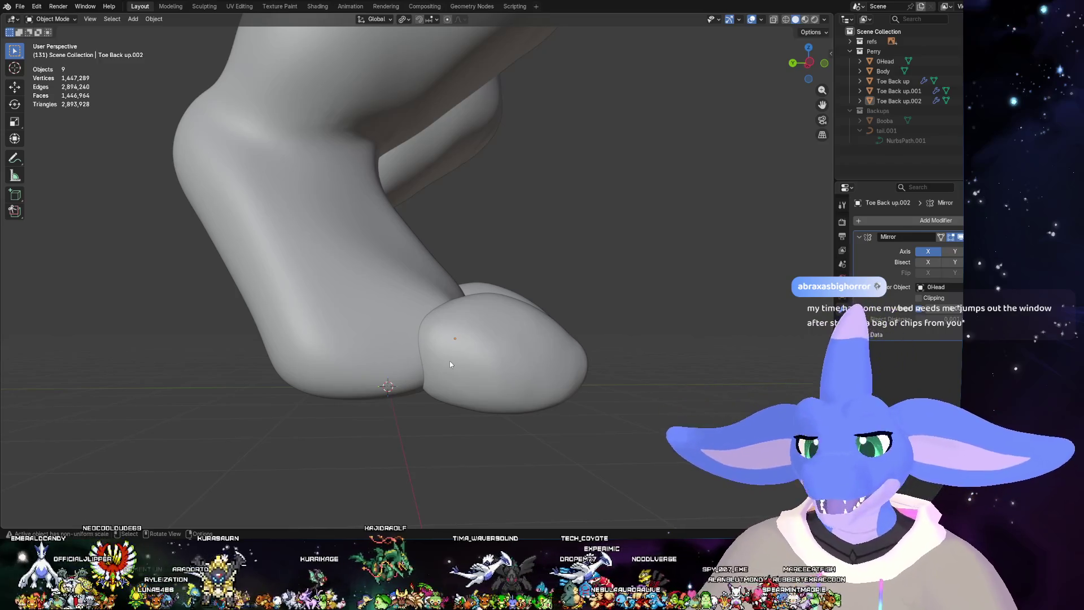
scroll(559, 314, down, 3)
scroll(567, 310, down, 3)
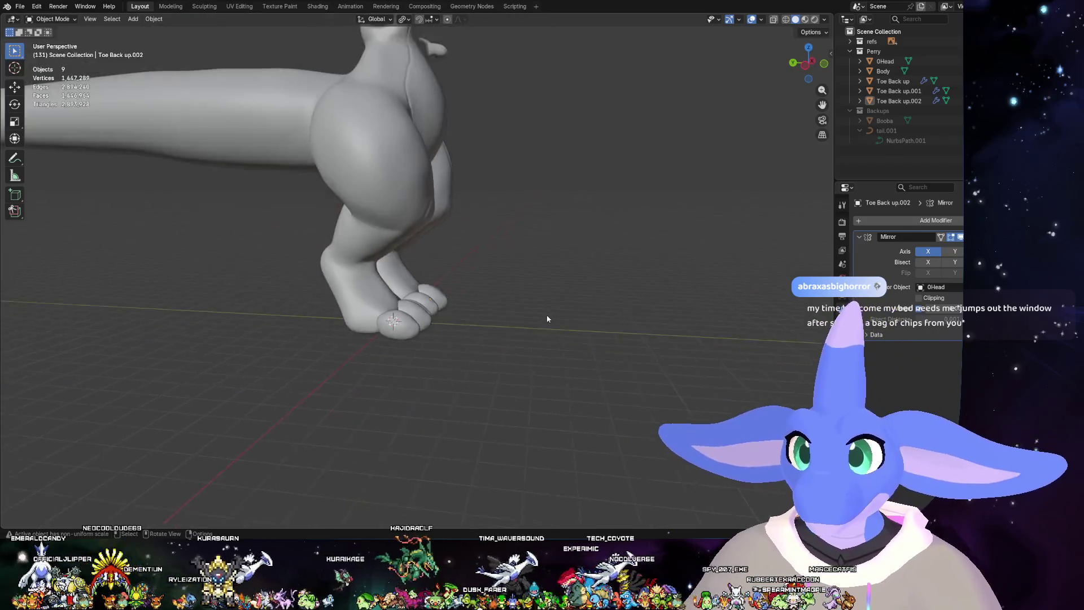
middle_drag(567, 310, 461, 323)
scroll(462, 323, up, 4)
mouse_move(453, 245)
middle_down()
mouse_move(496, 289)
mouse_move(527, 381)
middle_up()
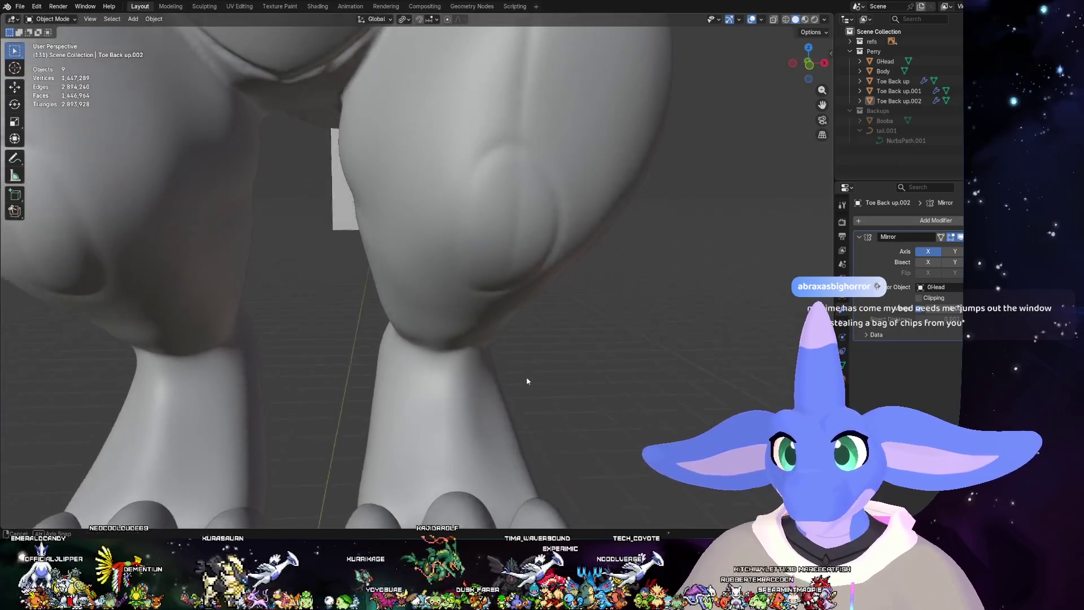
scroll(525, 313, down, 3)
middle_drag(524, 314, 503, 202)
middle_drag(459, 229, 451, 251)
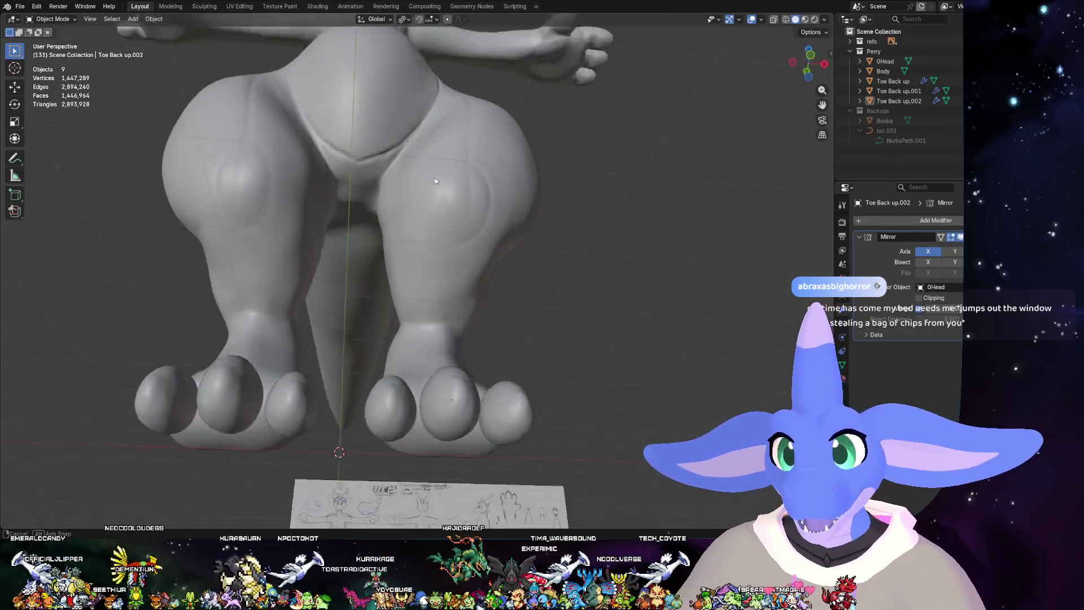
scroll(422, 363, up, 3)
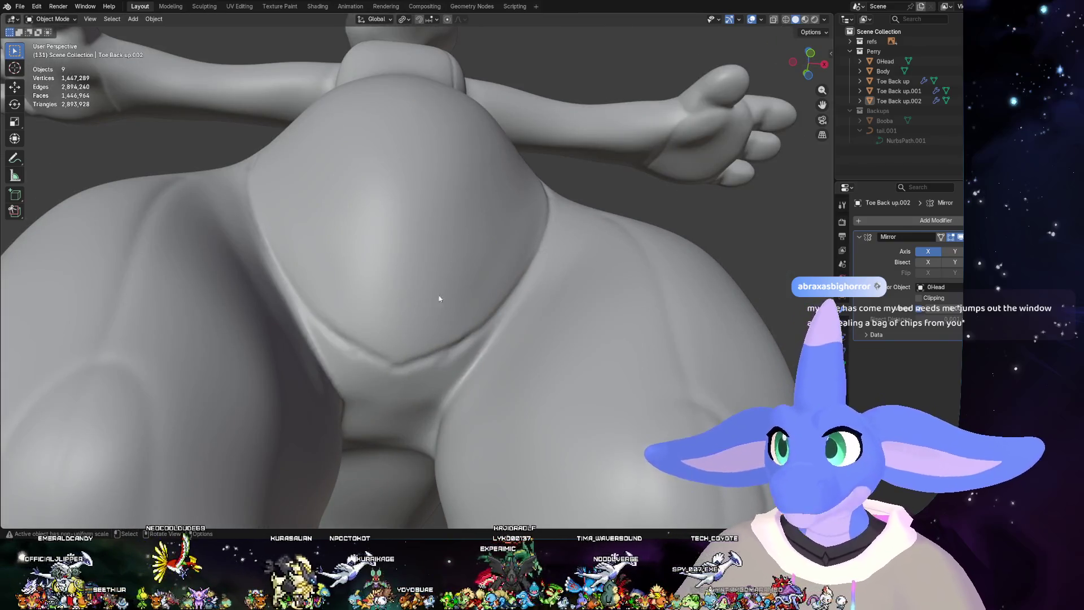
- Return to the Sculpting workspace and bring up the brush size and strength settings
click(204, 5)
scroll(439, 194, down, 2)
mouse_move(369, 105)
middle_down()
mouse_move(407, 211)
mouse_move(424, 238)
mouse_move(449, 245)
middle_up()
scroll(460, 255, up, 3)
right_click(460, 256)
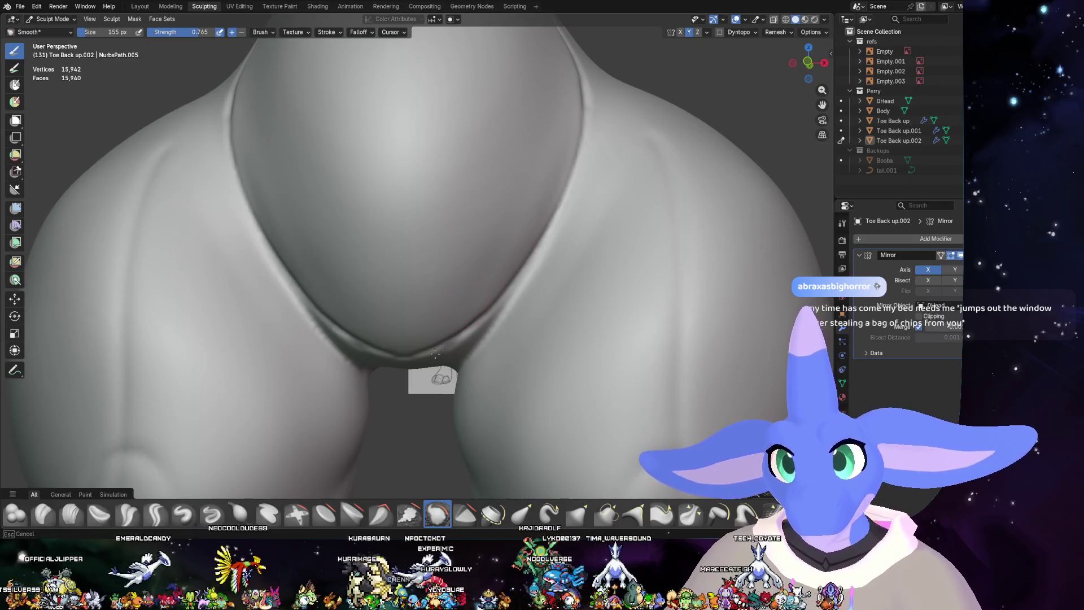
- Select the Body object in Object Mode and enter Sculpt Mode on it
click(53, 19)
click(51, 26)
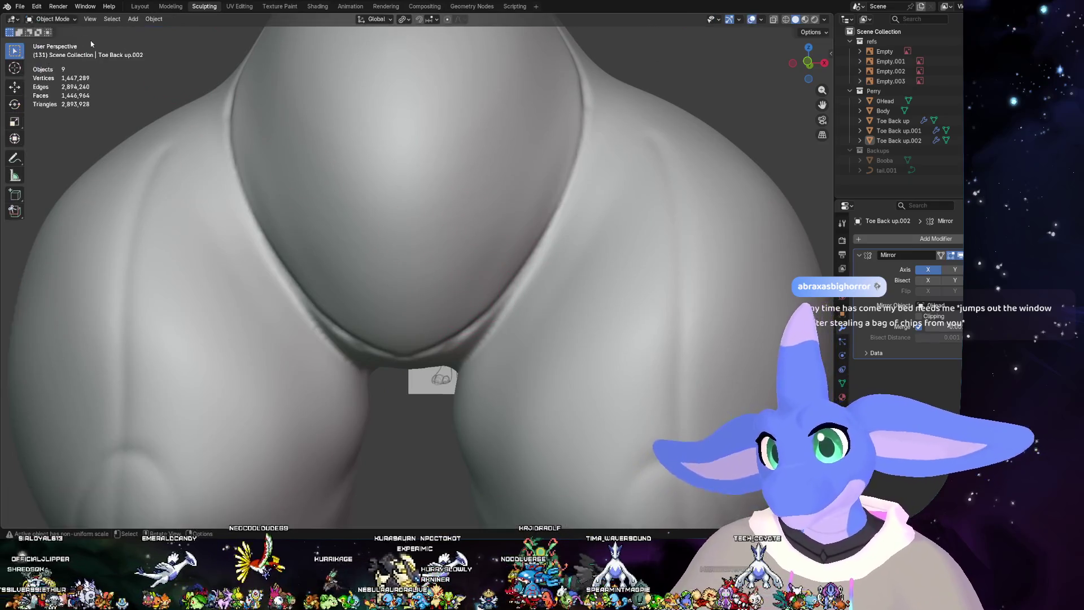
click(379, 161)
click(53, 19)
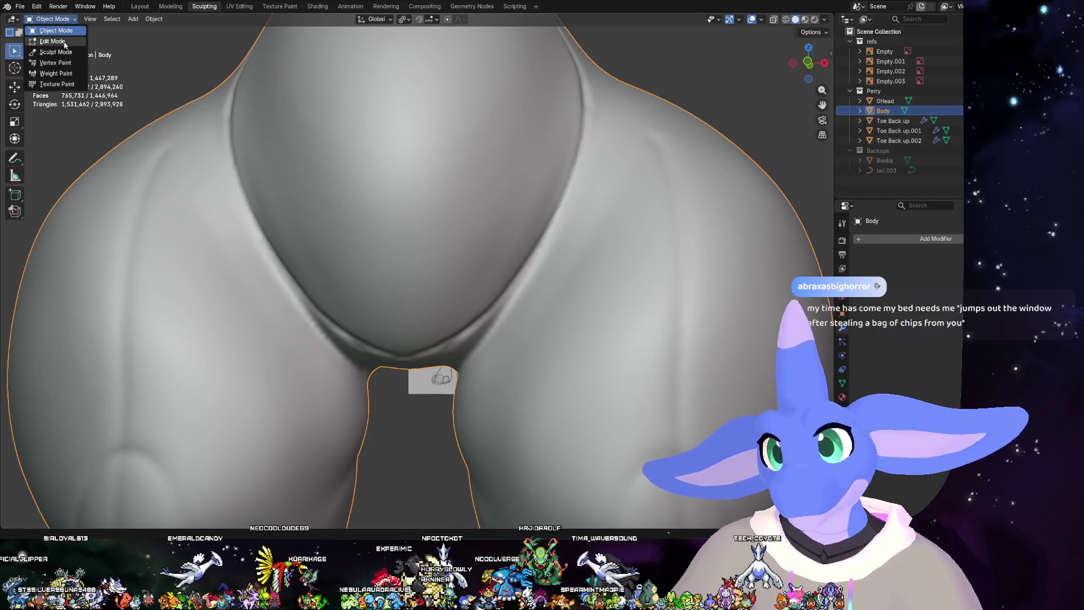
click(64, 54)
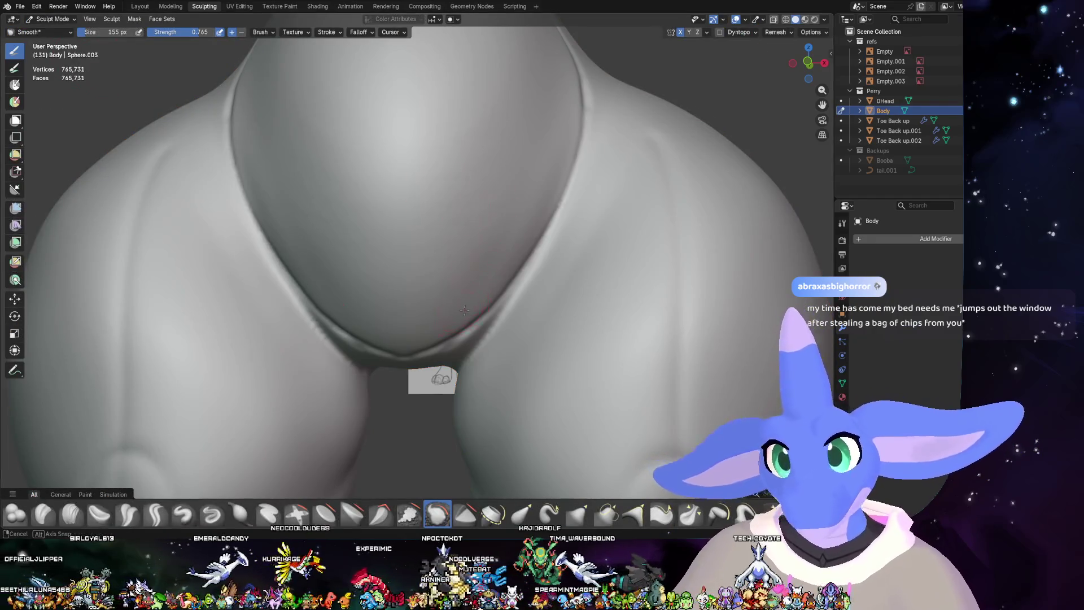
- Smooth the V-shaped belly crease and review the figure from front and side
middle_drag(465, 311, 452, 239)
drag(450, 235, 484, 237)
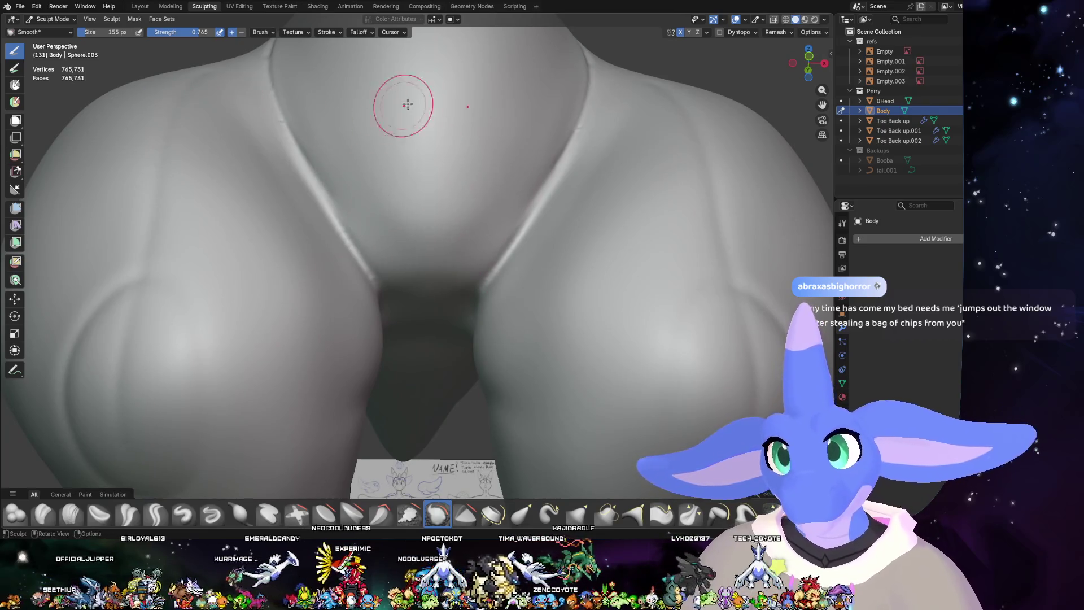
scroll(408, 104, down, 6)
mouse_move(407, 104)
middle_down()
mouse_move(565, 260)
mouse_move(506, 246)
middle_up()
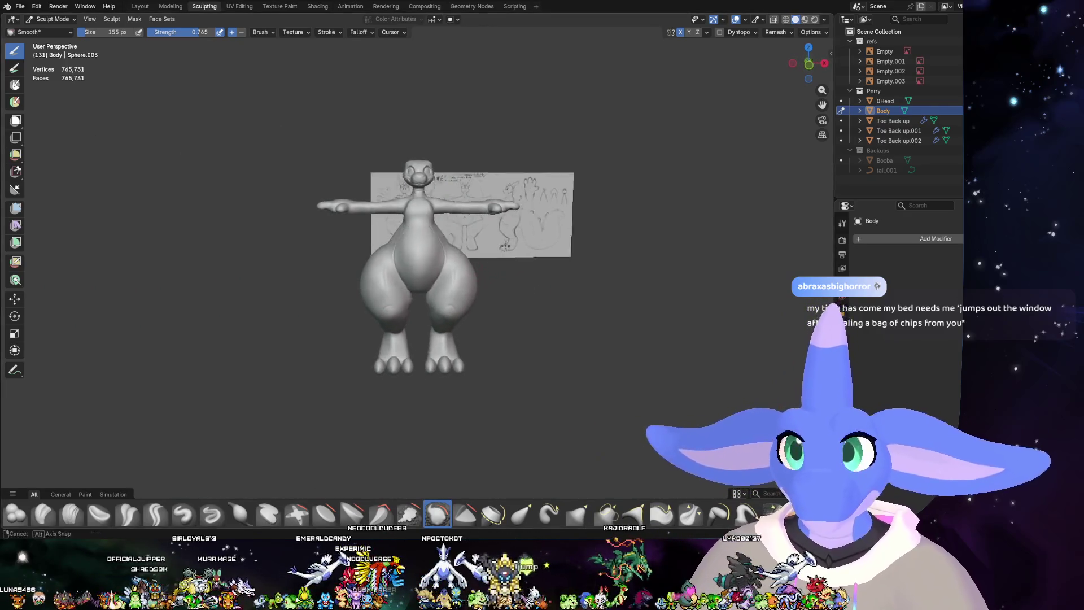
scroll(506, 246, up, 3)
mouse_move(505, 246)
middle_down()
mouse_move(537, 265)
mouse_move(509, 254)
middle_up()
scroll(508, 254, up, 3)
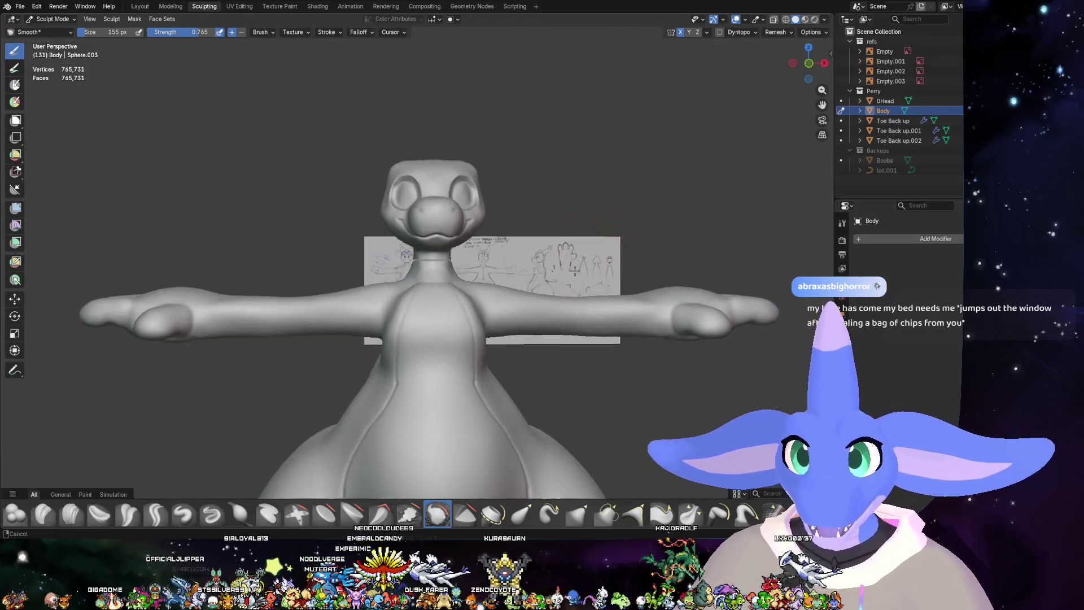
- Select the 0Head object in Object Mode and enter Sculpt Mode on it
click(809, 63)
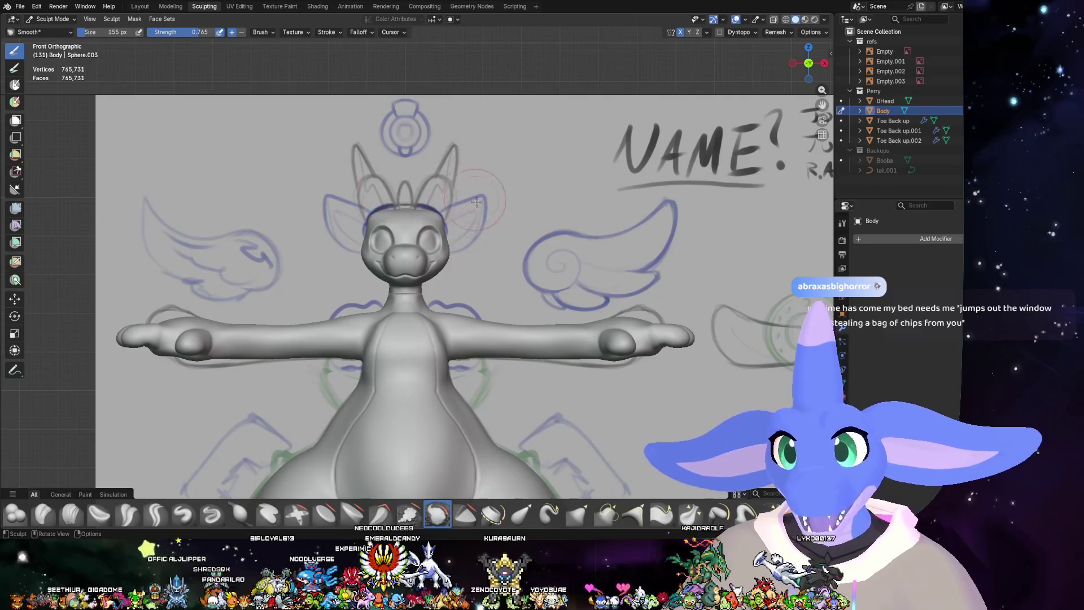
scroll(465, 273, up, 1)
scroll(475, 276, up, 1)
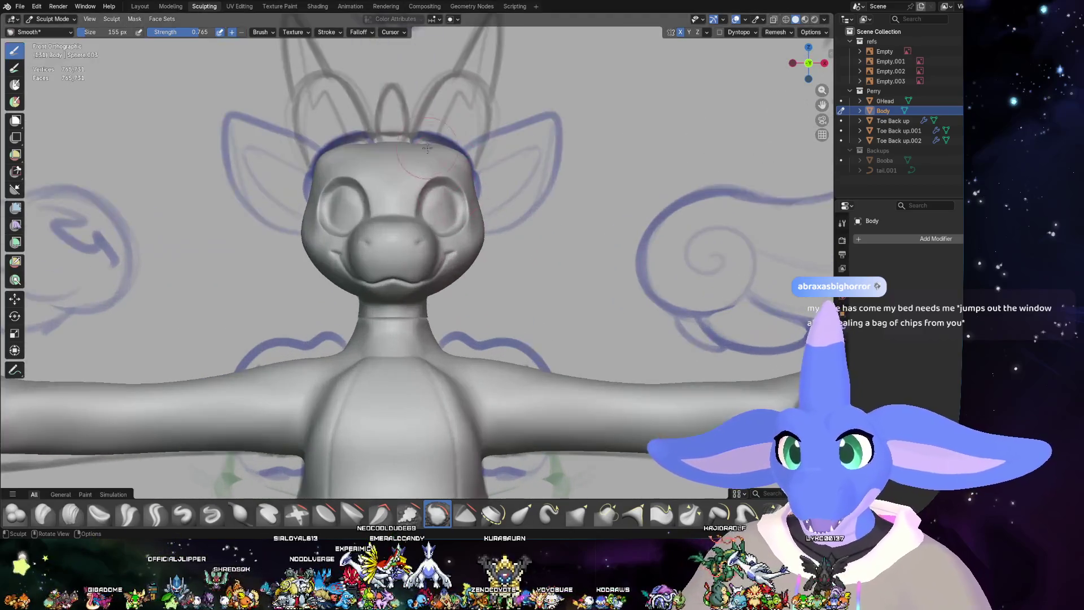
scroll(492, 279, up, 1)
scroll(502, 284, up, 1)
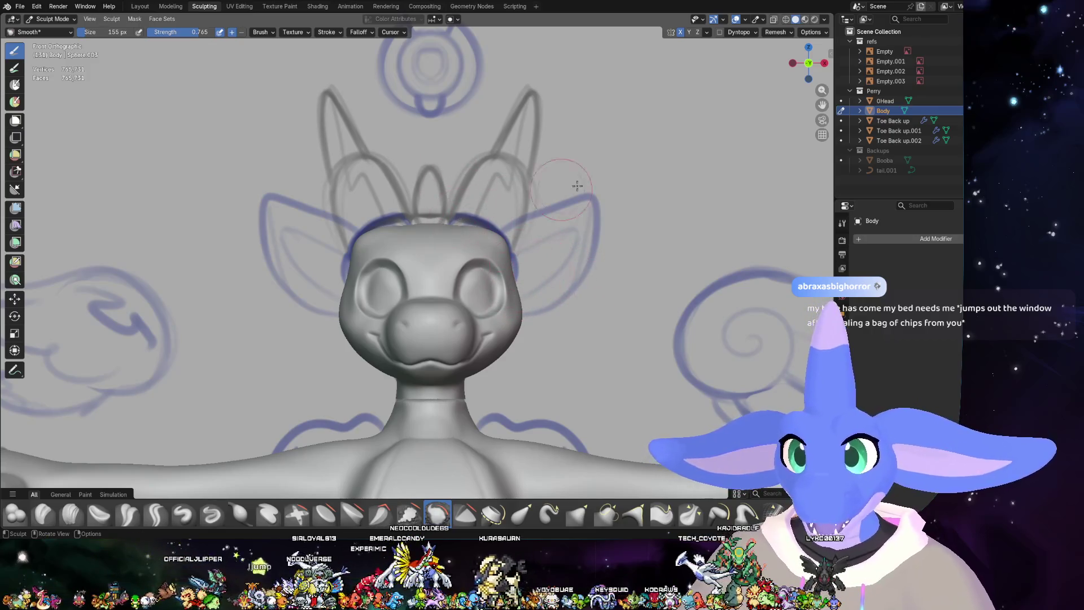
scroll(585, 229, up, 2)
scroll(595, 274, up, 1)
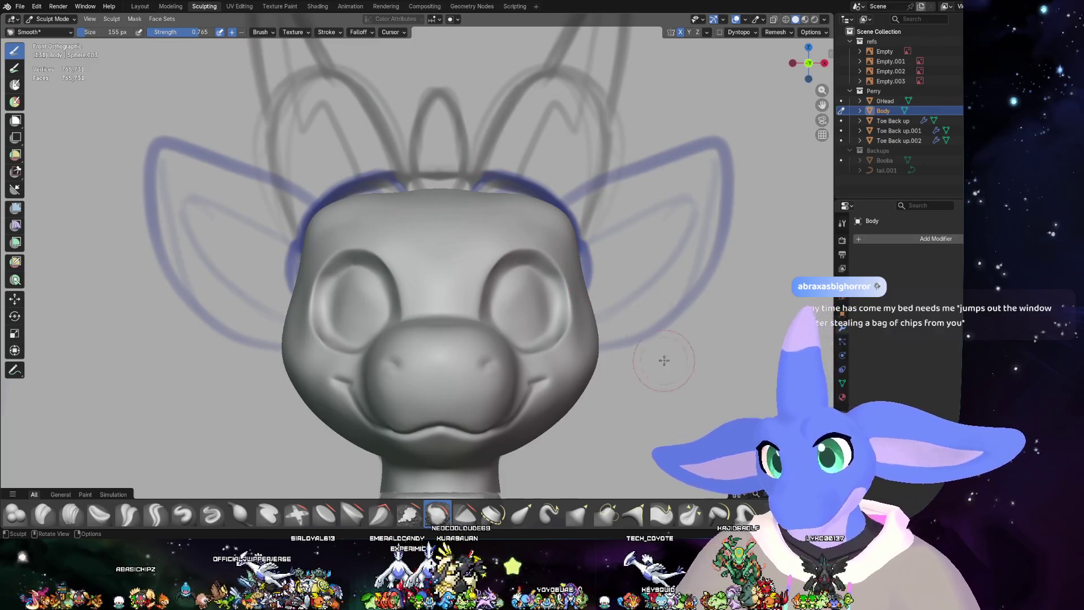
click(521, 514)
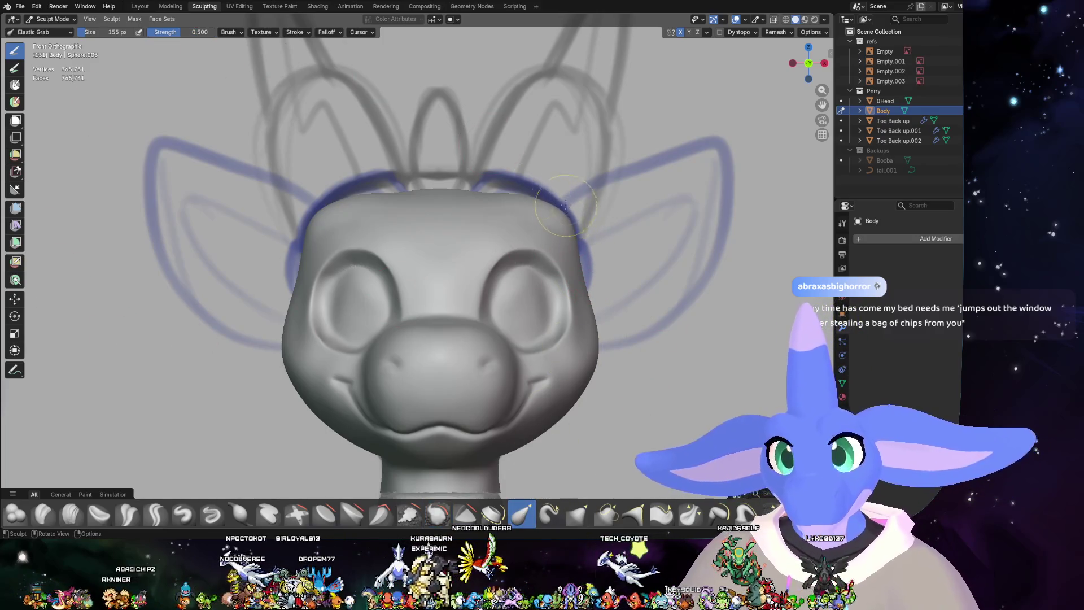
click(50, 20)
click(51, 38)
click(427, 212)
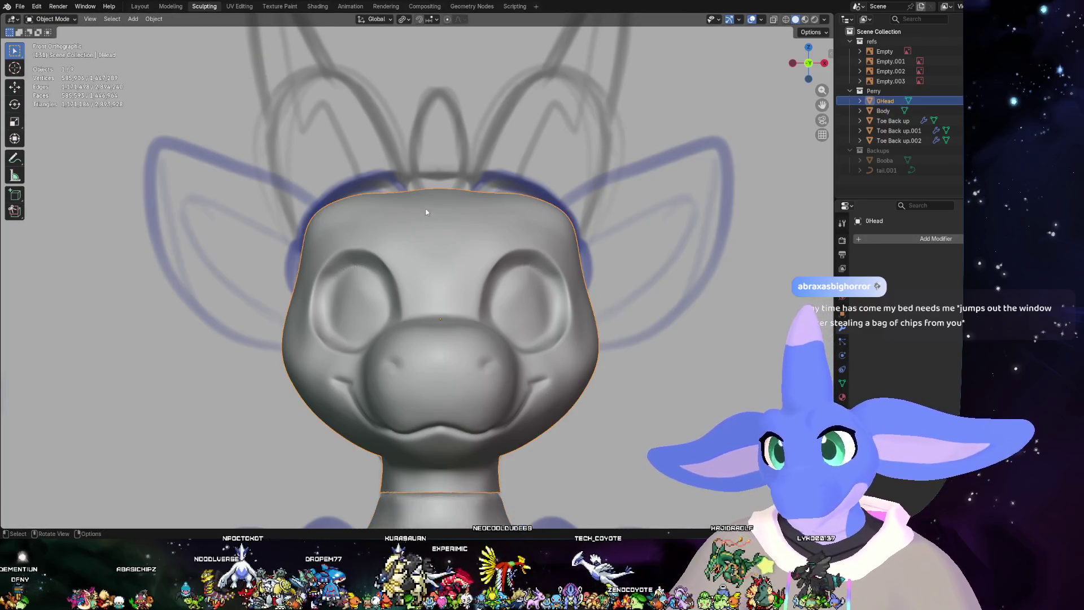
click(61, 20)
click(56, 52)
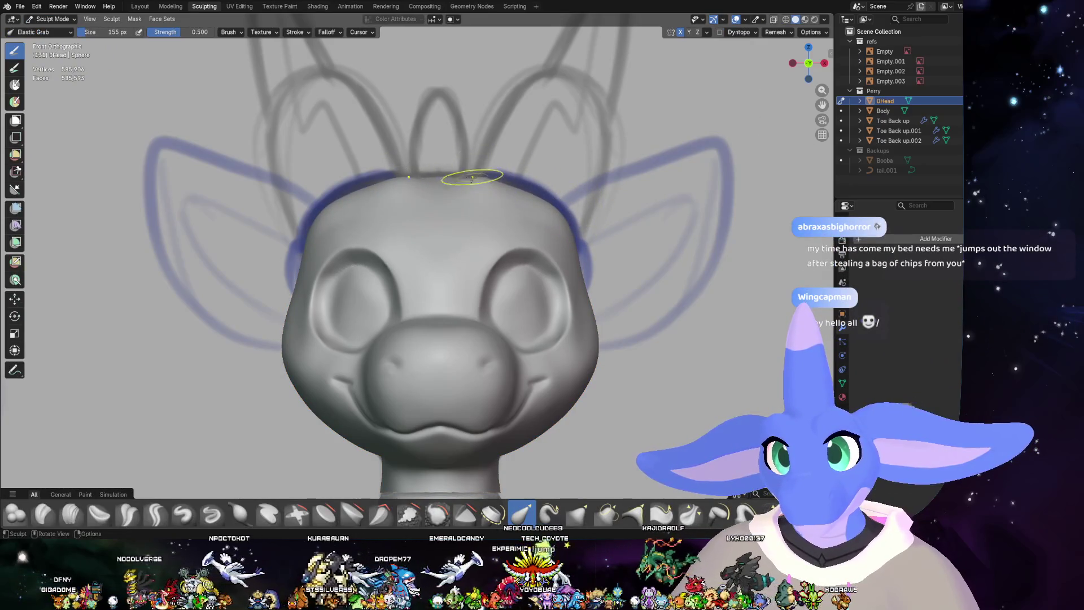
mouse_move(472, 177)
middle_down()
mouse_move(404, 264)
mouse_move(350, 271)
middle_up()
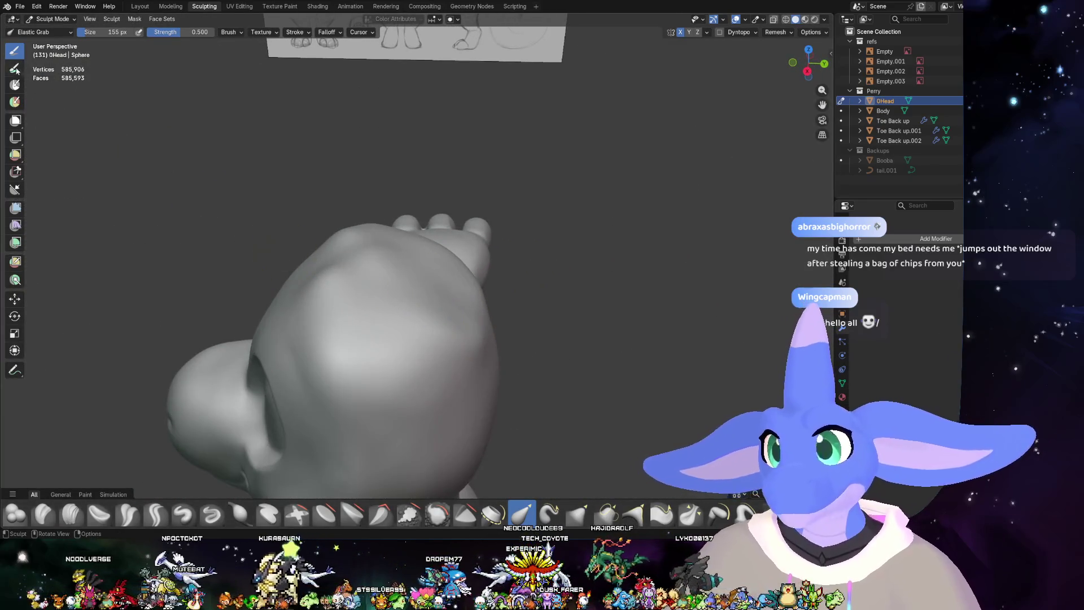
- Build up the back of the head with Clay Strips strokes, undoing and redoing one pass
click(71, 513)
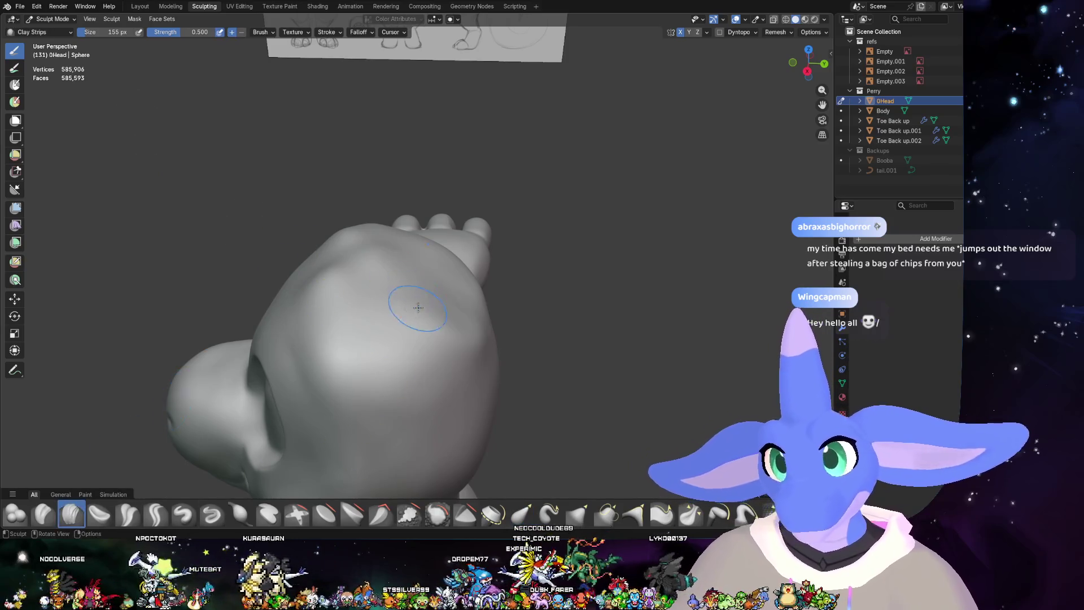
middle_drag(418, 307, 398, 289)
drag(289, 267, 330, 359)
drag(407, 220, 426, 370)
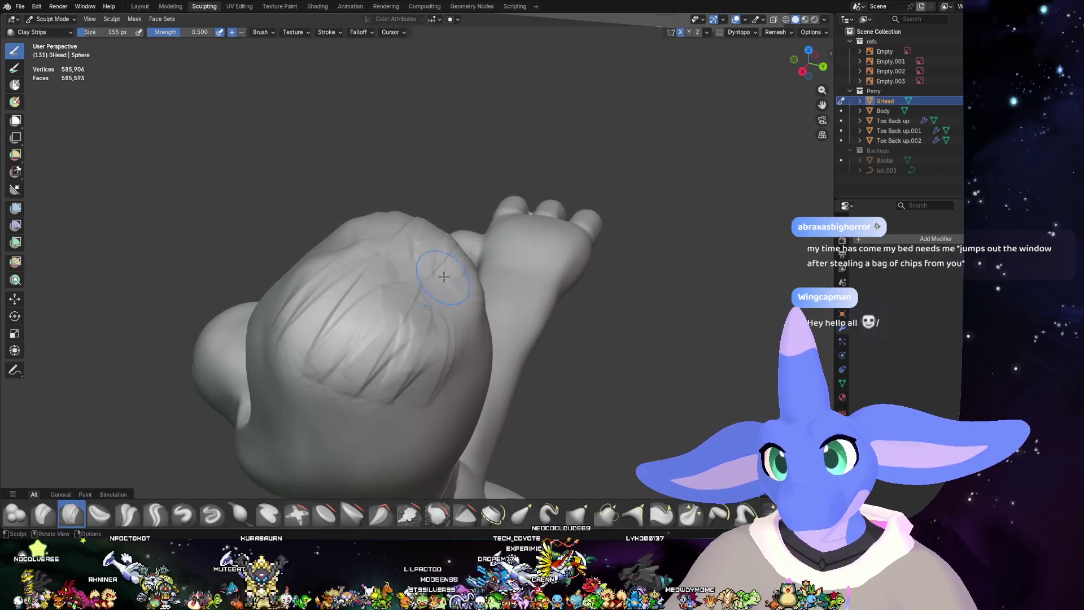
key(ctrl+z)
key(ctrl+z)
drag(396, 288, 447, 359)
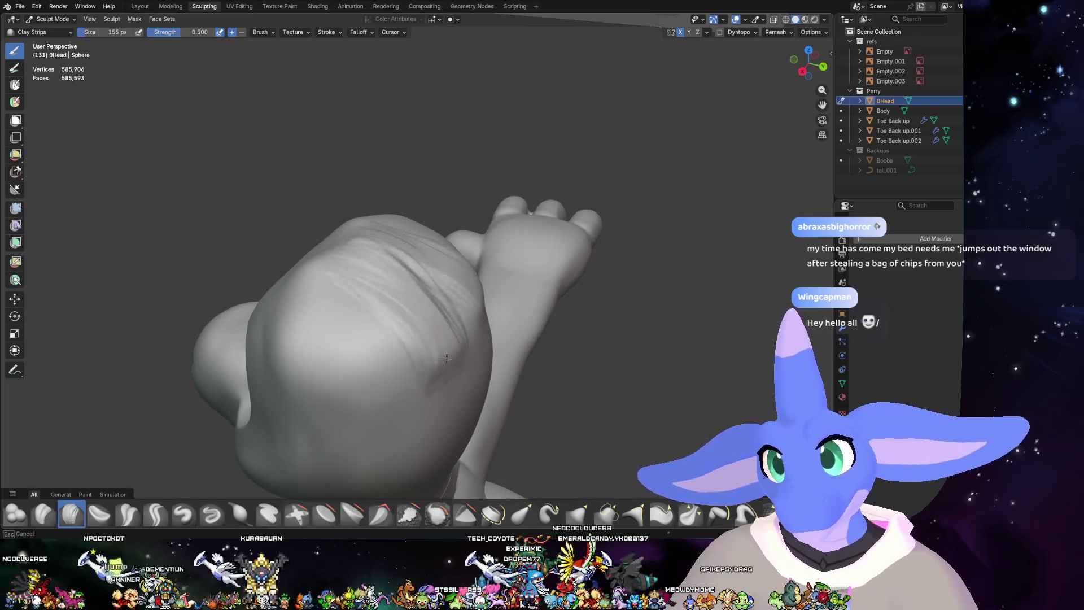
- Switch to Smooth at size 265, strength 1.000, inspect the head, and take the Elastic Grab brush
key(shift+s)
middle_drag(418, 276, 400, 265)
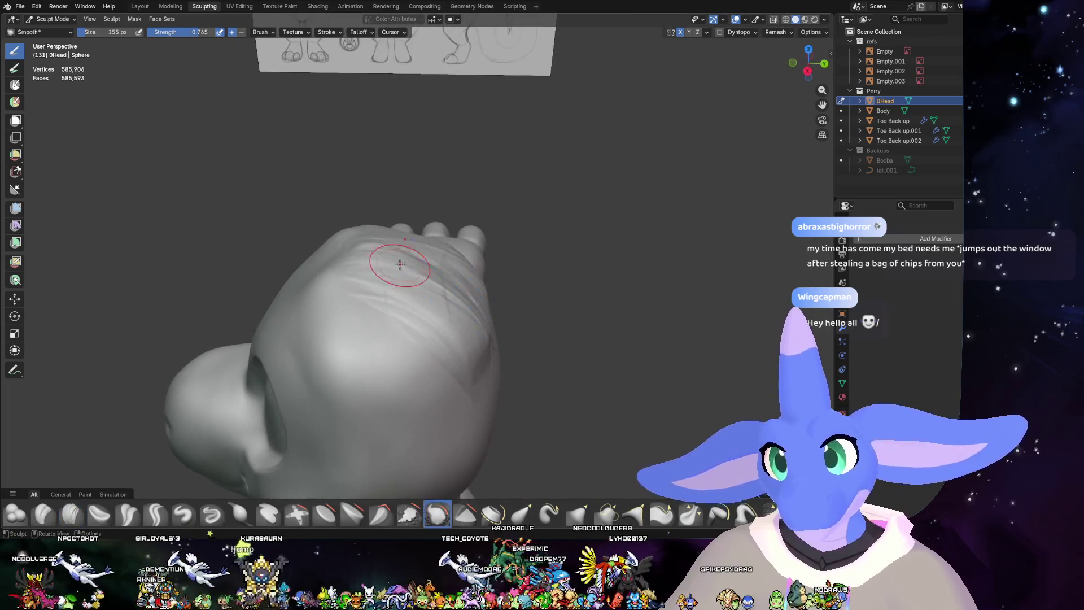
mouse_move(335, 273)
middle_down()
mouse_move(446, 297)
mouse_move(457, 261)
middle_up()
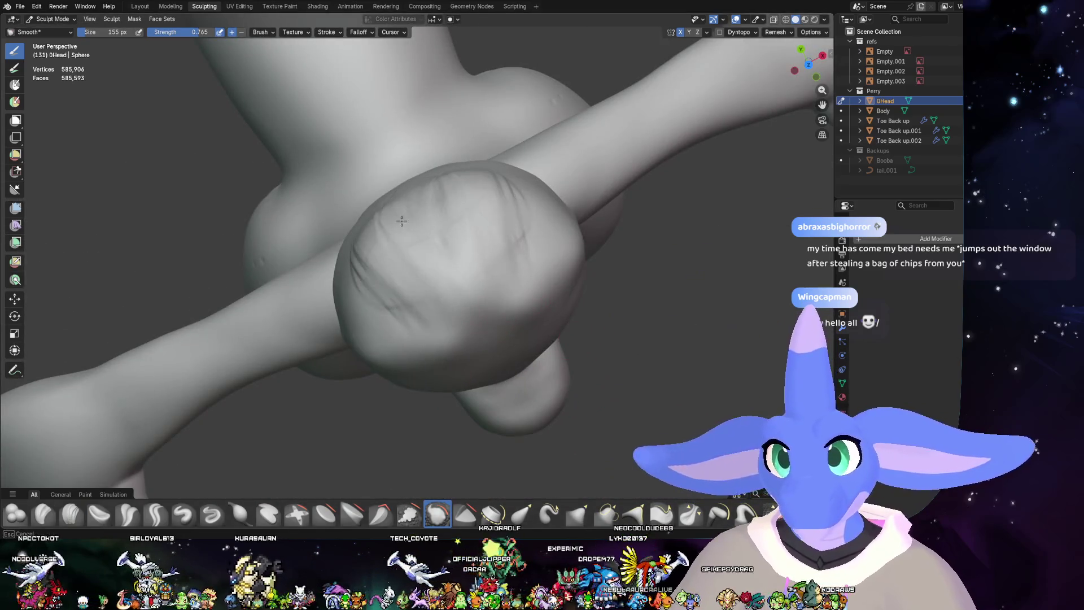
right_click(430, 254)
drag(402, 253, 458, 266)
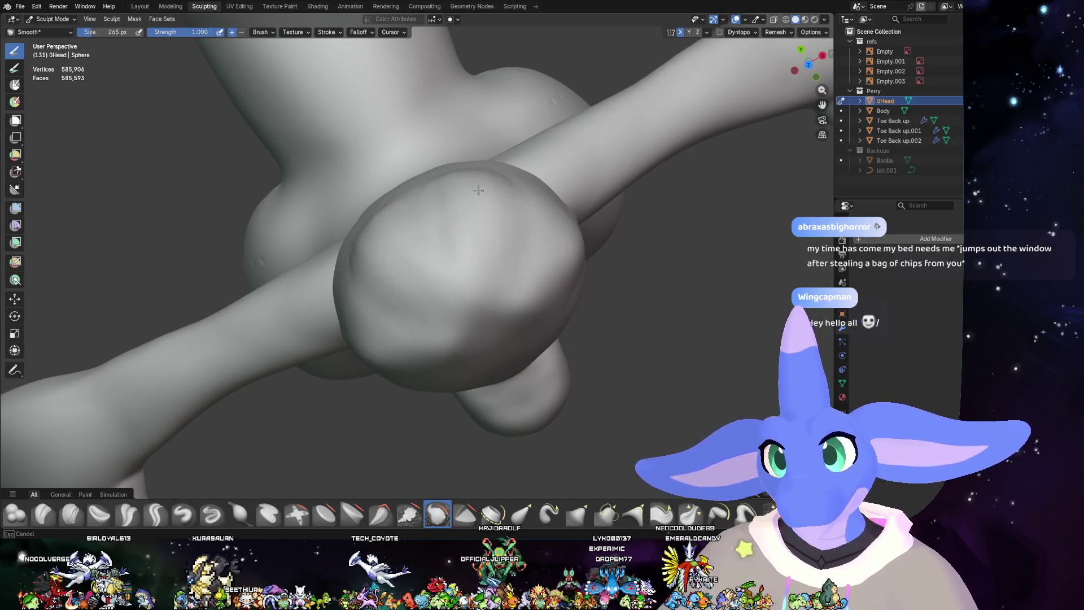
middle_drag(479, 189, 557, 225)
mouse_move(489, 240)
middle_down()
mouse_move(617, 208)
mouse_move(421, 404)
middle_up()
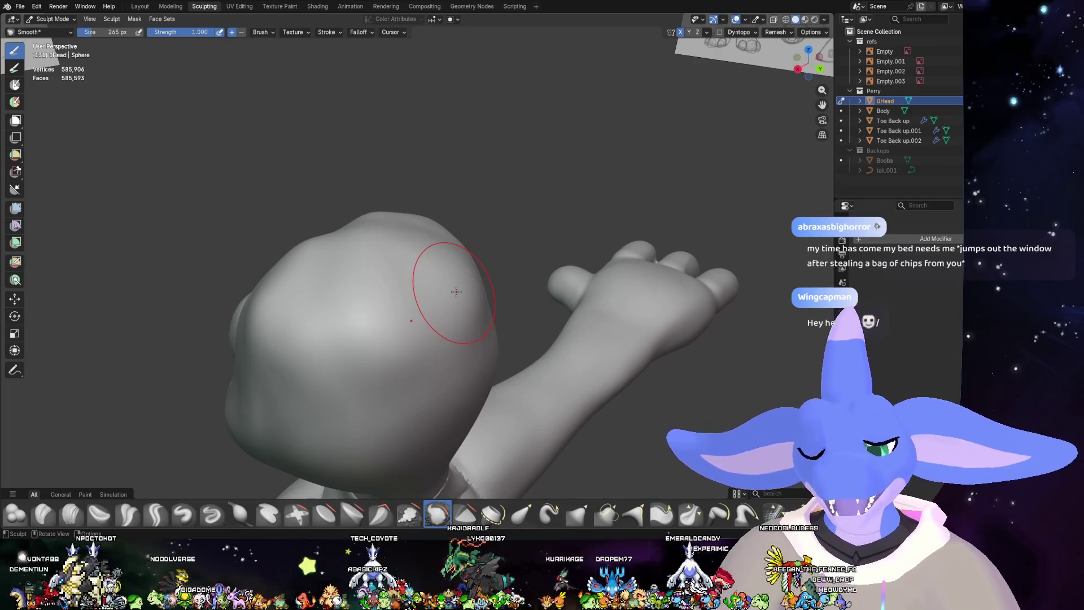
middle_drag(456, 291, 535, 271)
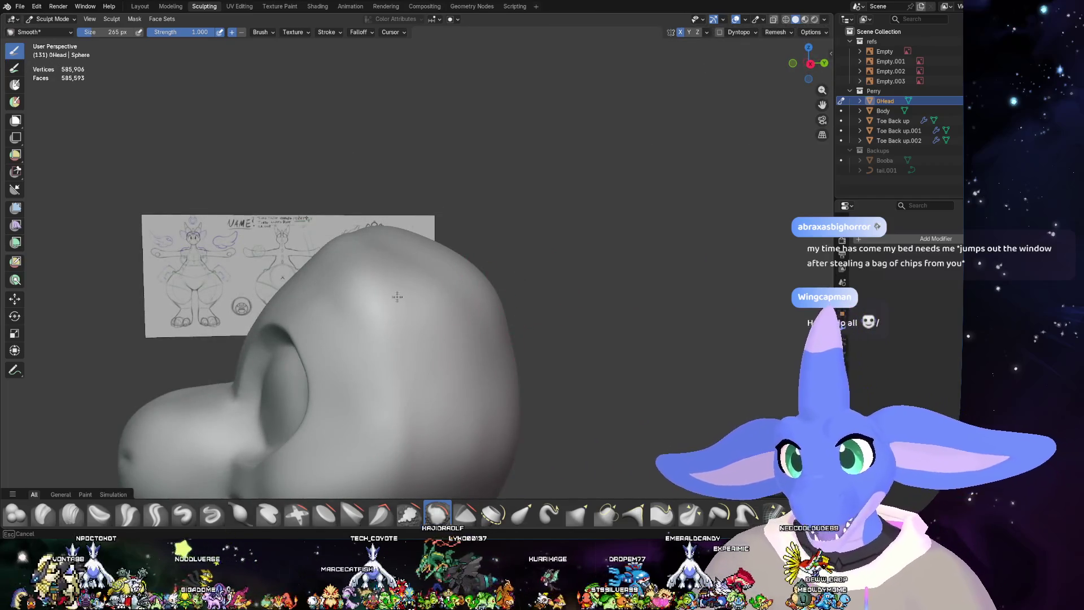
mouse_move(472, 376)
middle_down()
mouse_move(452, 390)
mouse_move(405, 364)
middle_up()
mouse_move(404, 299)
middle_down()
mouse_move(365, 305)
mouse_move(398, 322)
middle_up()
click(522, 513)
- Pull the head's outline slightly with Elastic Grab, then pick up Clay Strips
mouse_move(425, 366)
middle_down()
mouse_move(396, 361)
mouse_move(384, 318)
middle_up()
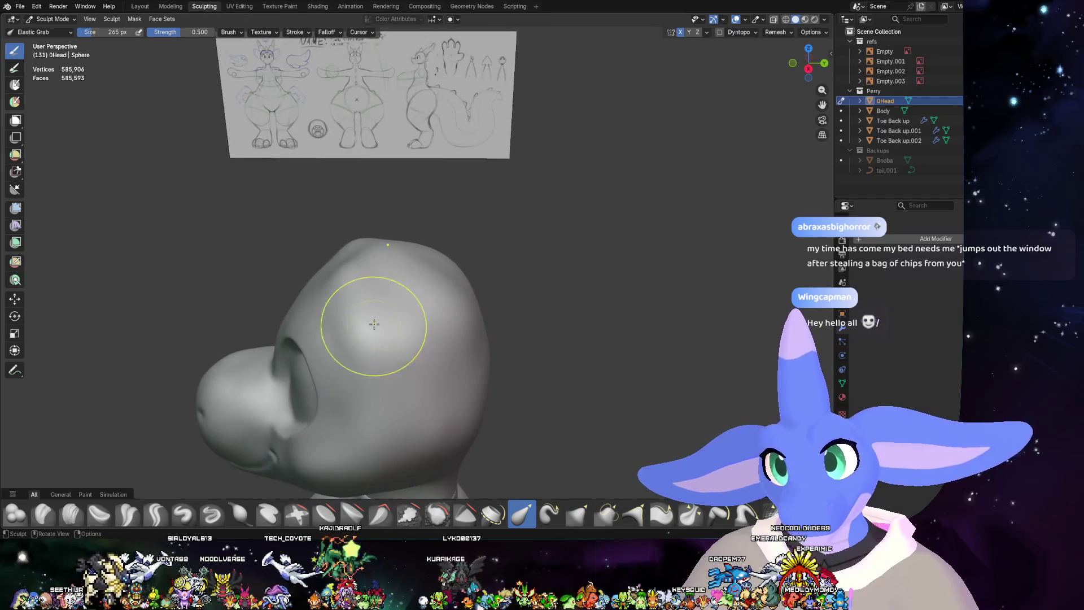
mouse_move(394, 325)
middle_down()
mouse_move(692, 359)
mouse_move(506, 260)
middle_up()
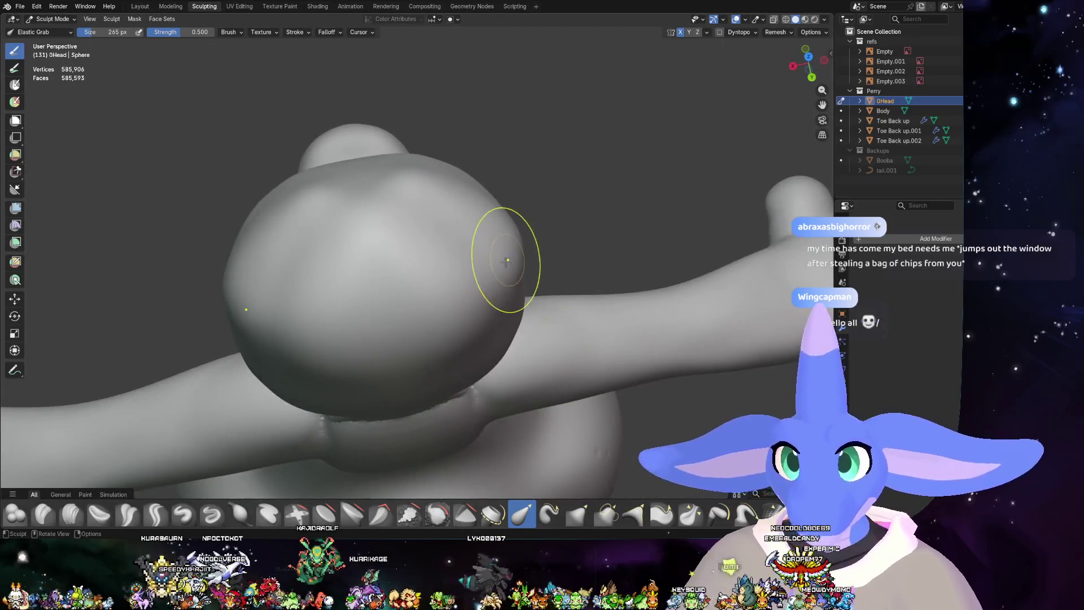
drag(507, 261, 508, 263)
mouse_move(509, 279)
middle_down()
mouse_move(581, 268)
mouse_move(536, 291)
mouse_move(547, 242)
middle_up()
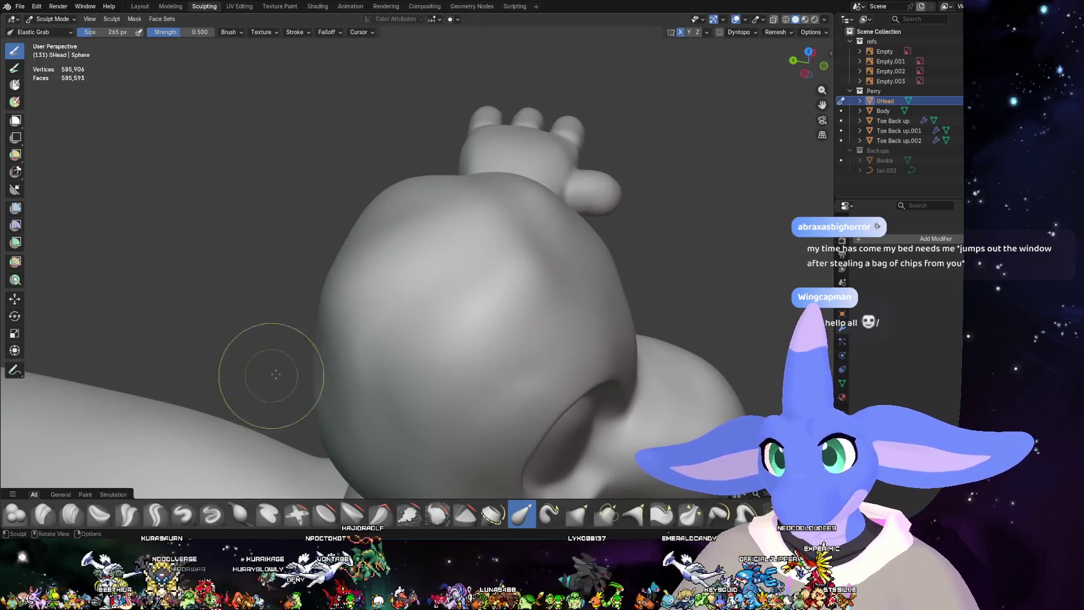
click(70, 514)
- Lay Clay Strips strokes across the head's front and lower front, redoing an undone pass
drag(466, 279, 534, 221)
drag(398, 280, 475, 399)
drag(499, 271, 392, 309)
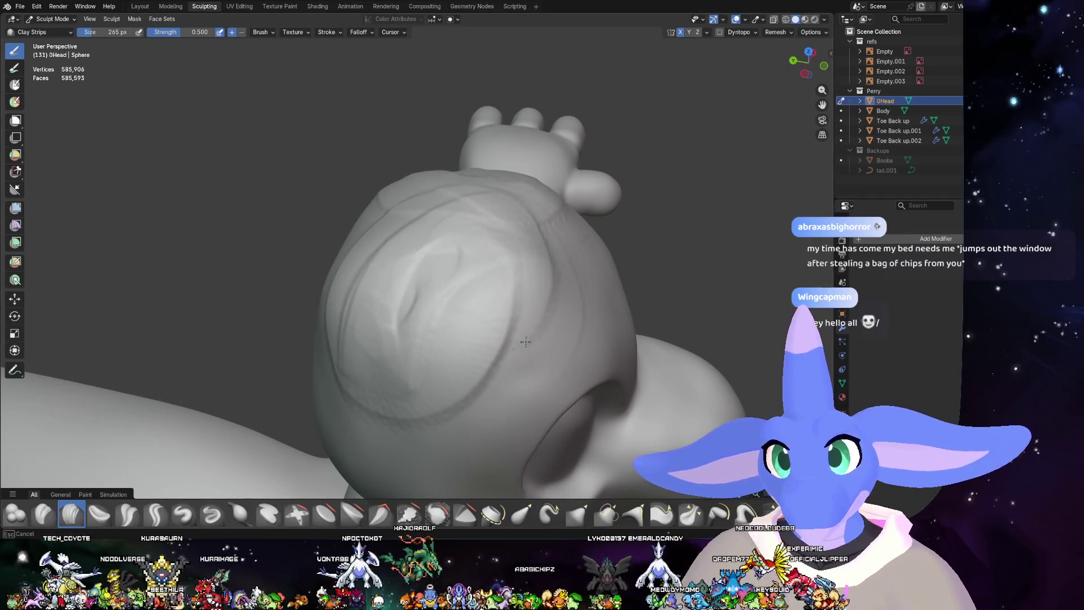
key(ctrl+z)
key(ctrl+z)
key(ctrl+z)
drag(418, 397, 379, 315)
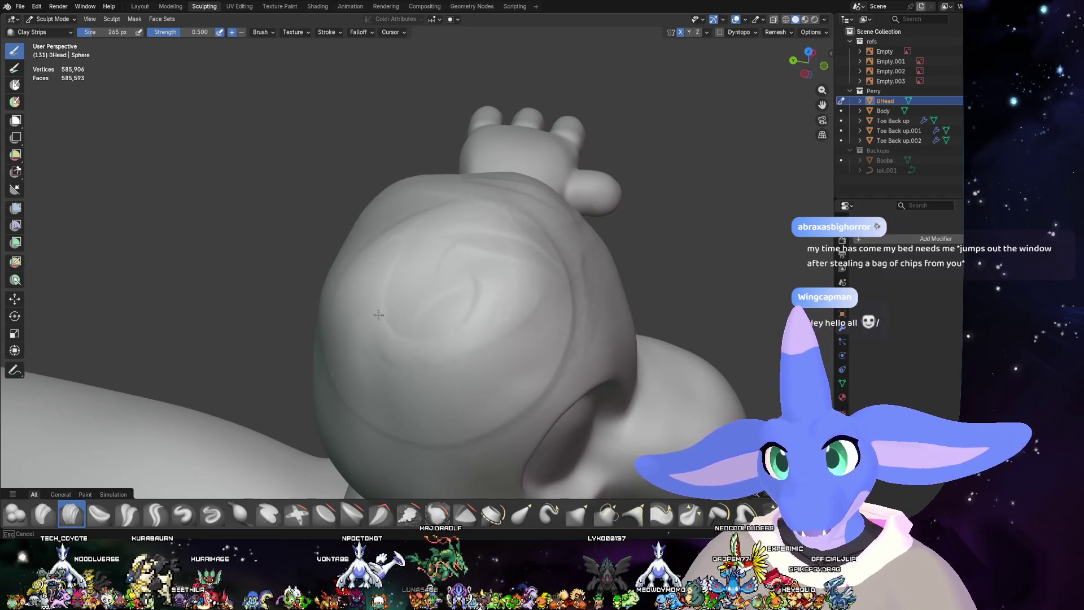
middle_drag(410, 288, 562, 242)
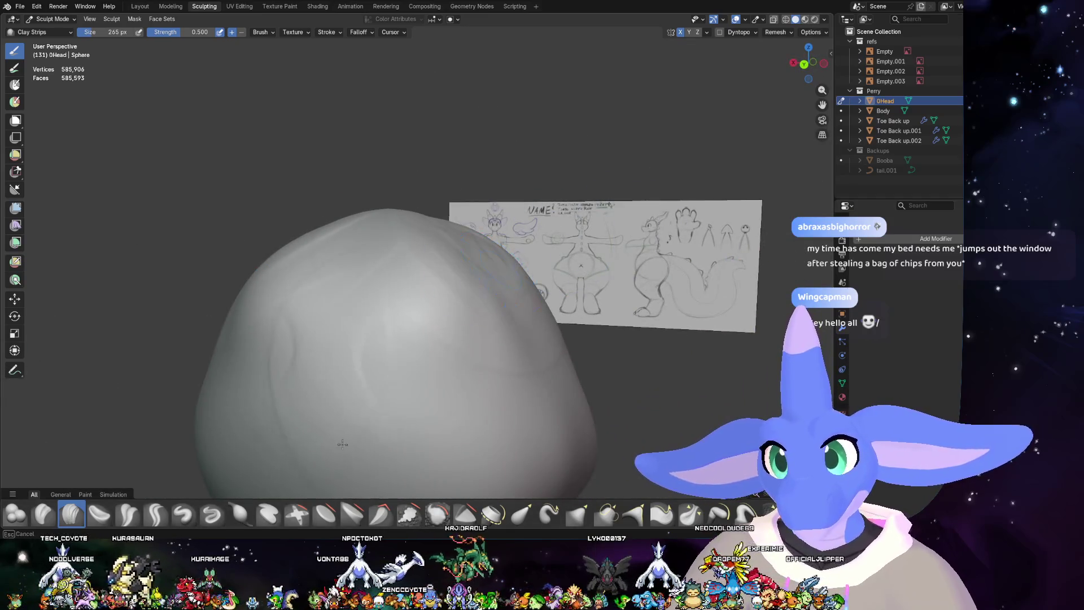
drag(342, 444, 359, 388)
- Smooth the head at strength 10.000 while checking it from below and in front
key(shift)
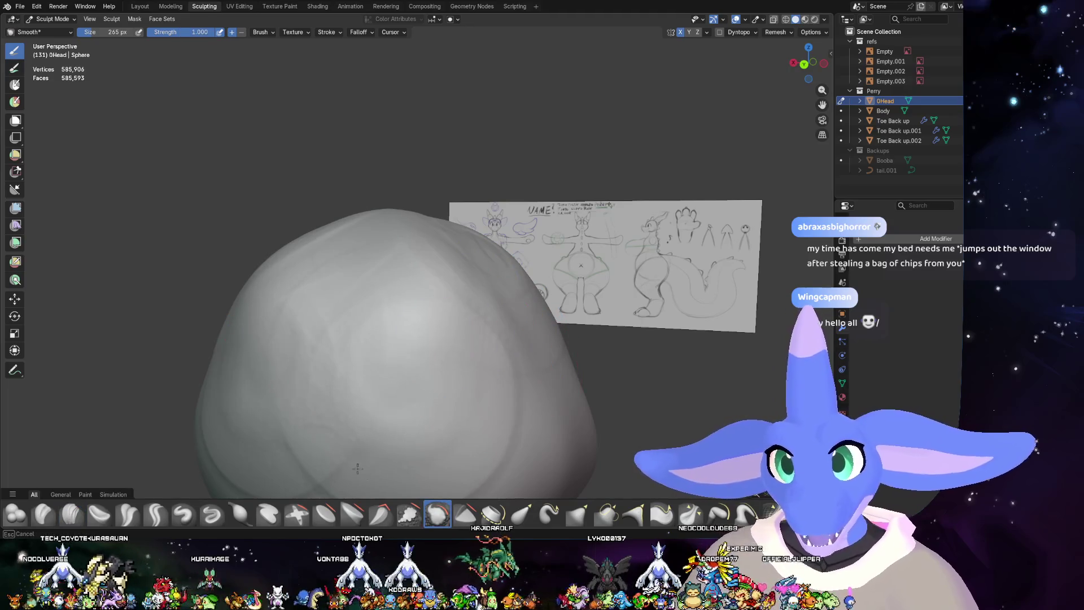
middle_drag(301, 432, 494, 361)
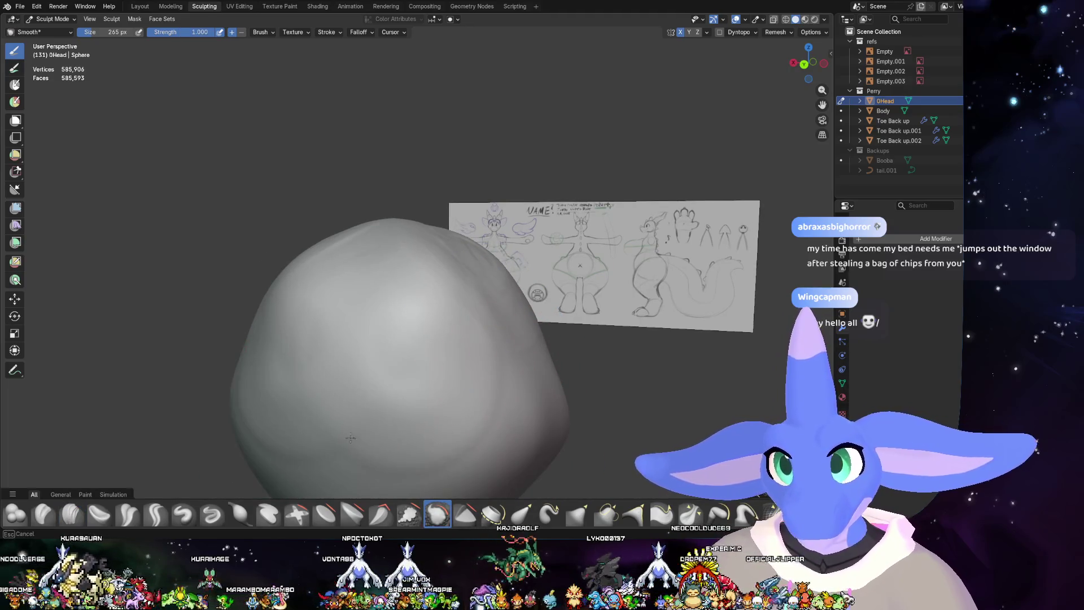
text(0)
key(Return)
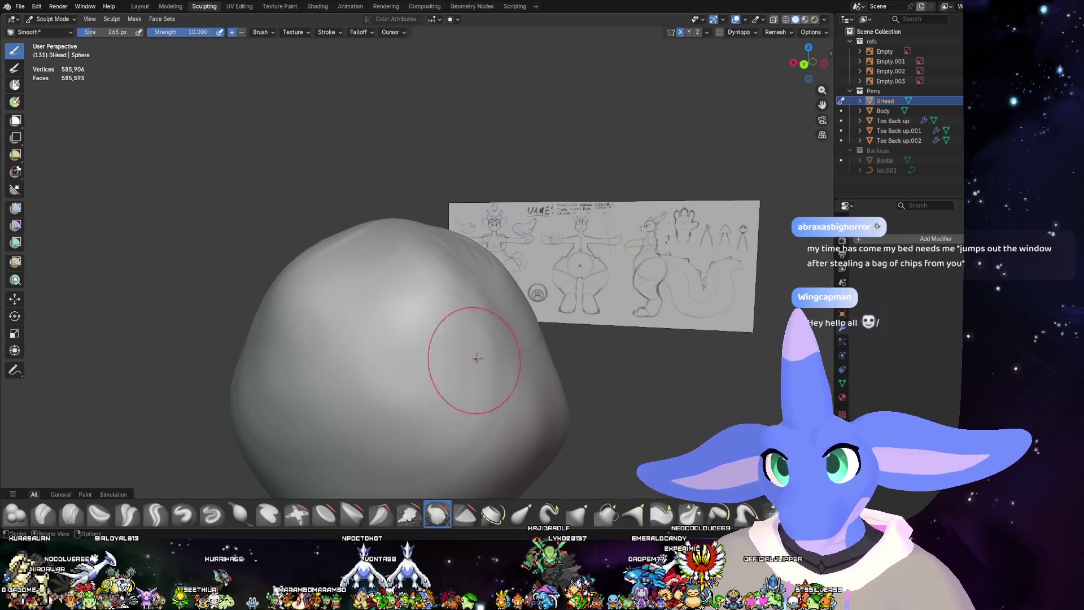
middle_drag(477, 358, 499, 352)
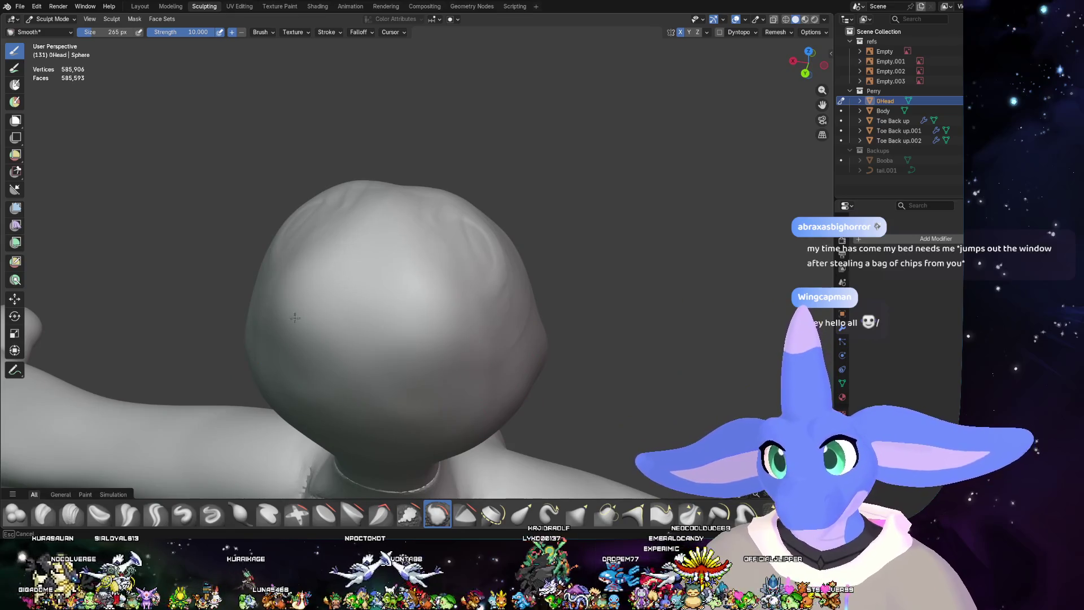
middle_drag(339, 404, 367, 322)
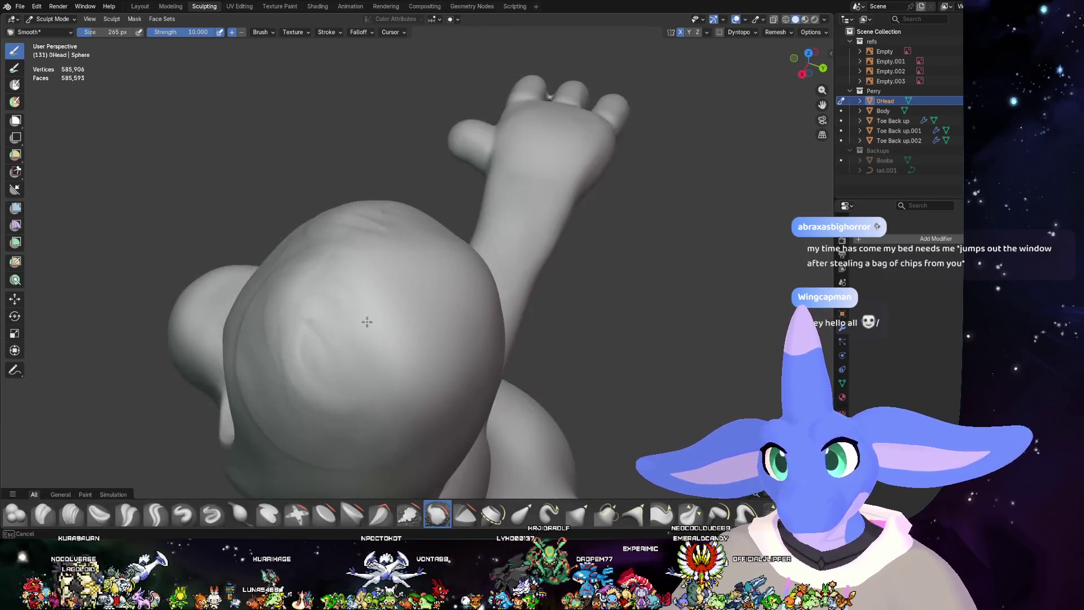
mouse_move(378, 278)
middle_down()
mouse_move(387, 356)
mouse_move(340, 310)
middle_up()
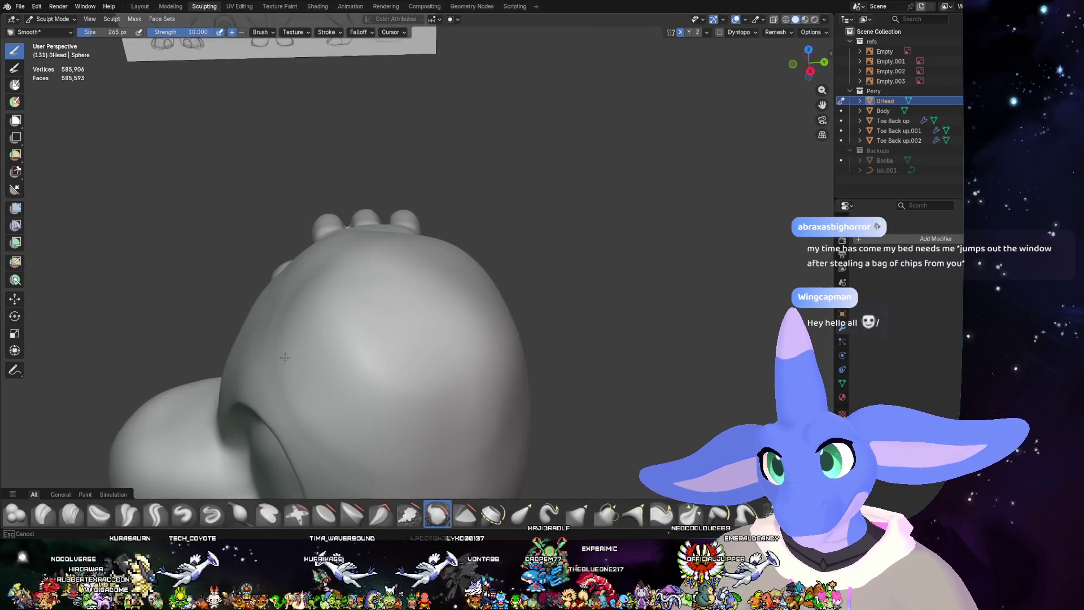
middle_drag(415, 441, 421, 323)
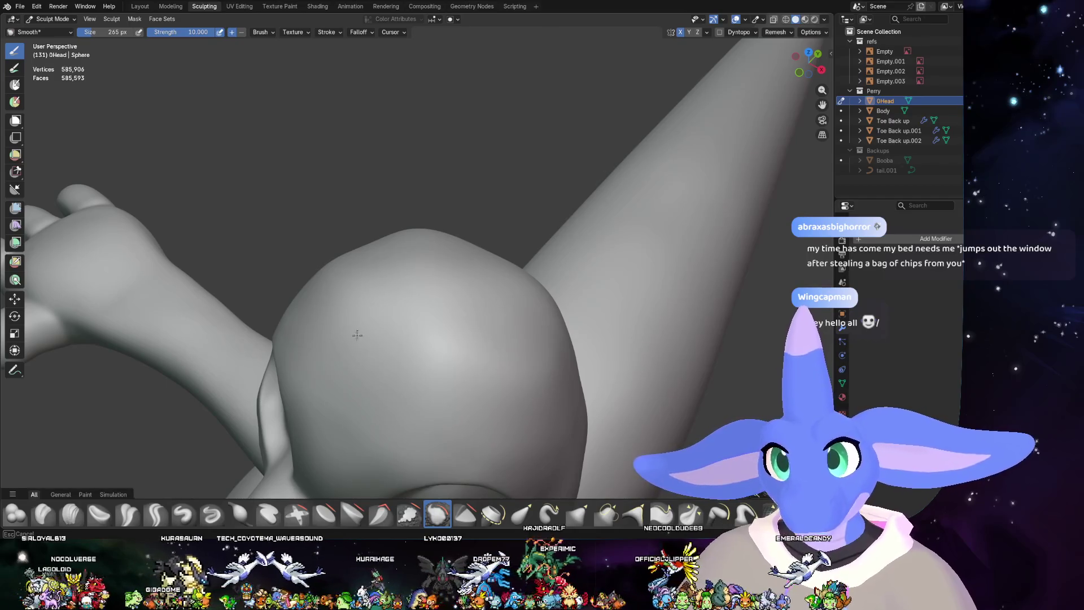
middle_drag(425, 225, 391, 240)
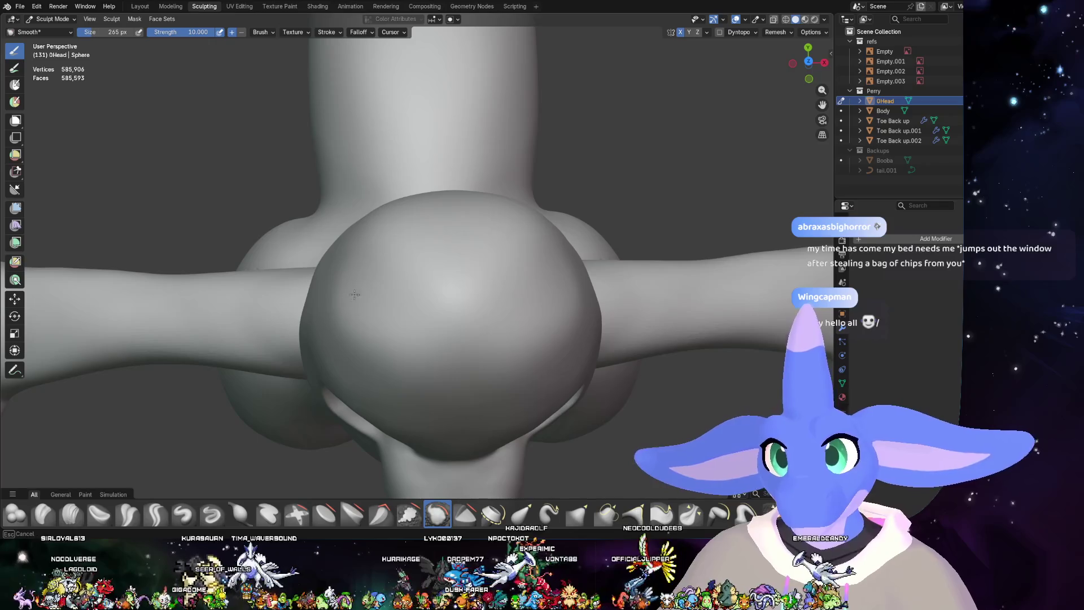
mouse_move(495, 265)
middle_down()
mouse_move(352, 328)
mouse_move(419, 277)
middle_up()
- Smooth over the top of the head and review it from the front
click(61, 521)
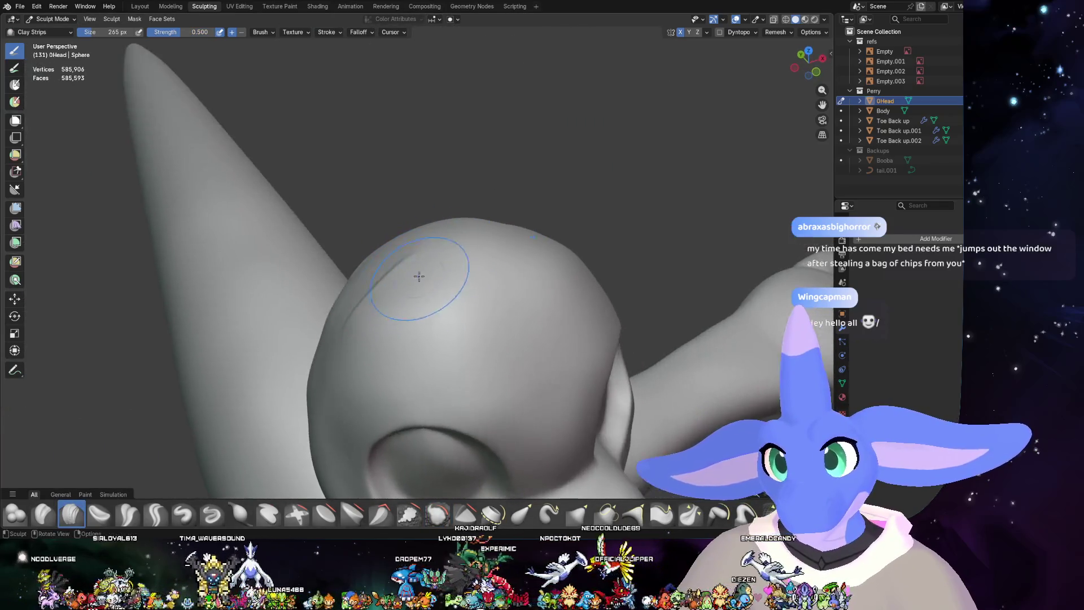
shift+drag(246, 421, 333, 337)
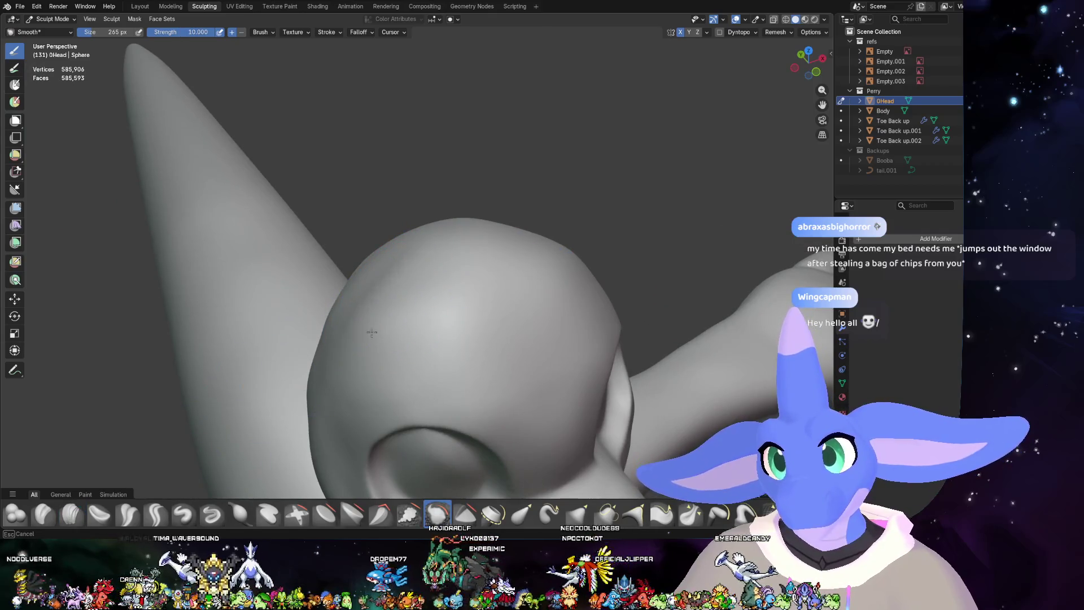
middle_drag(371, 332, 461, 284)
middle_drag(349, 273, 437, 220)
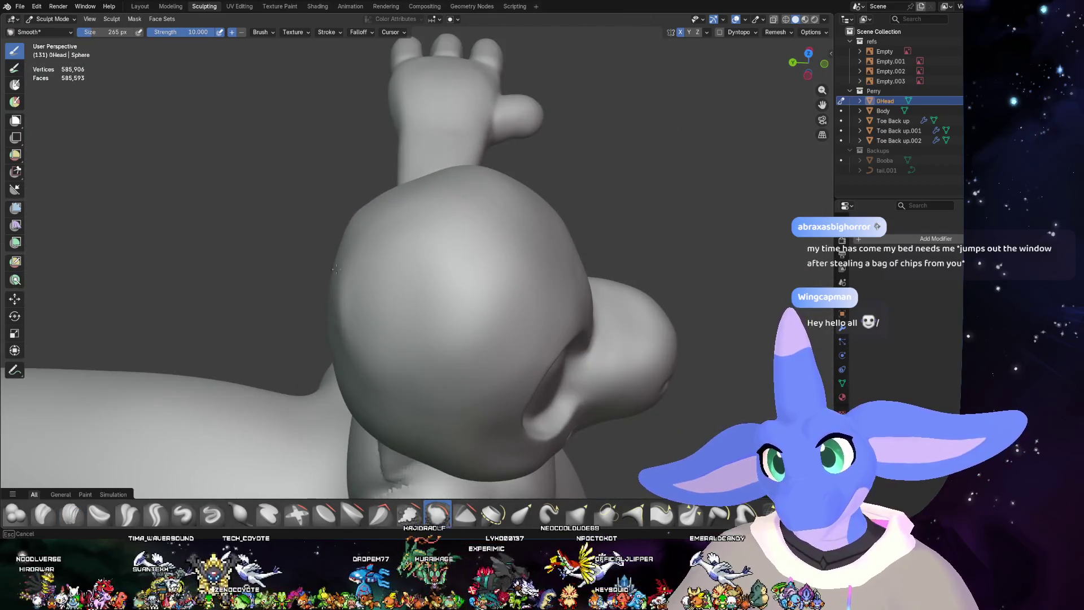
mouse_move(346, 300)
middle_down()
mouse_move(550, 316)
mouse_move(525, 314)
middle_up()
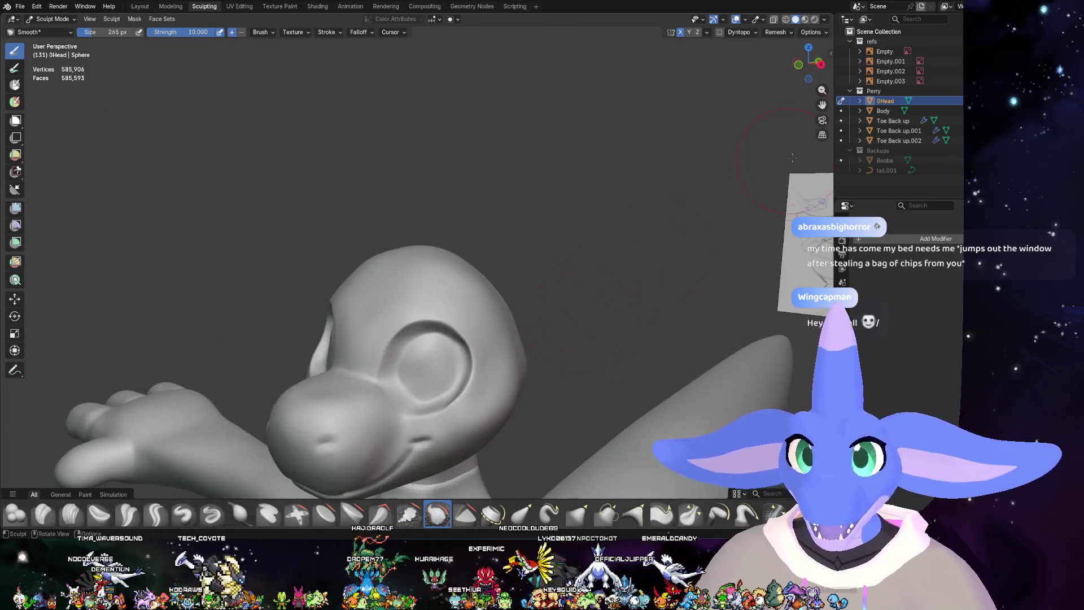
click(818, 62)
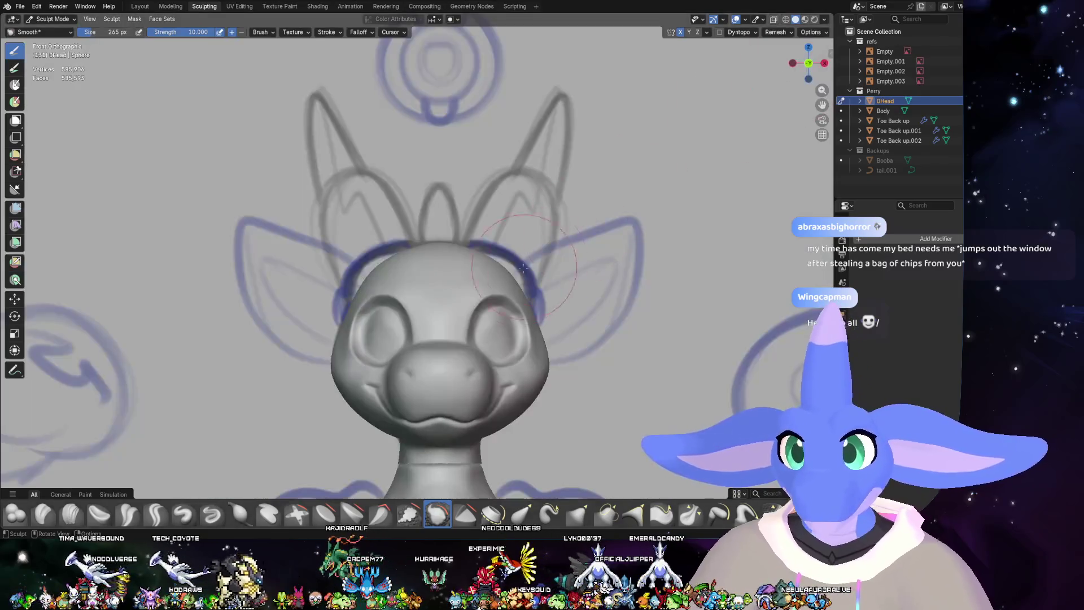
scroll(627, 273, up, 2)
scroll(627, 274, up, 2)
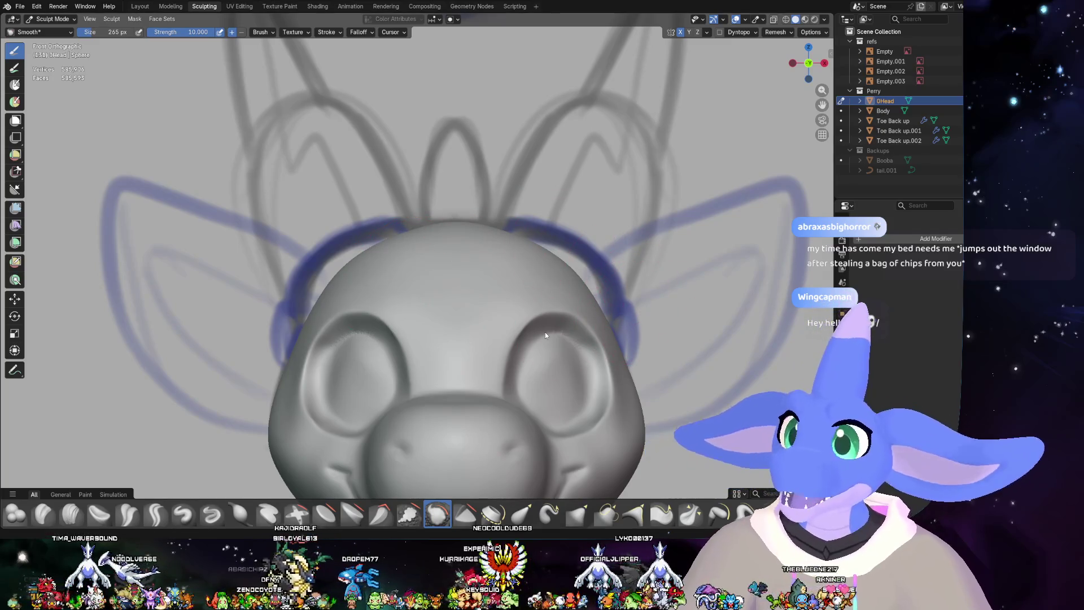
scroll(689, 318, down, 3)
scroll(660, 338, down, 2)
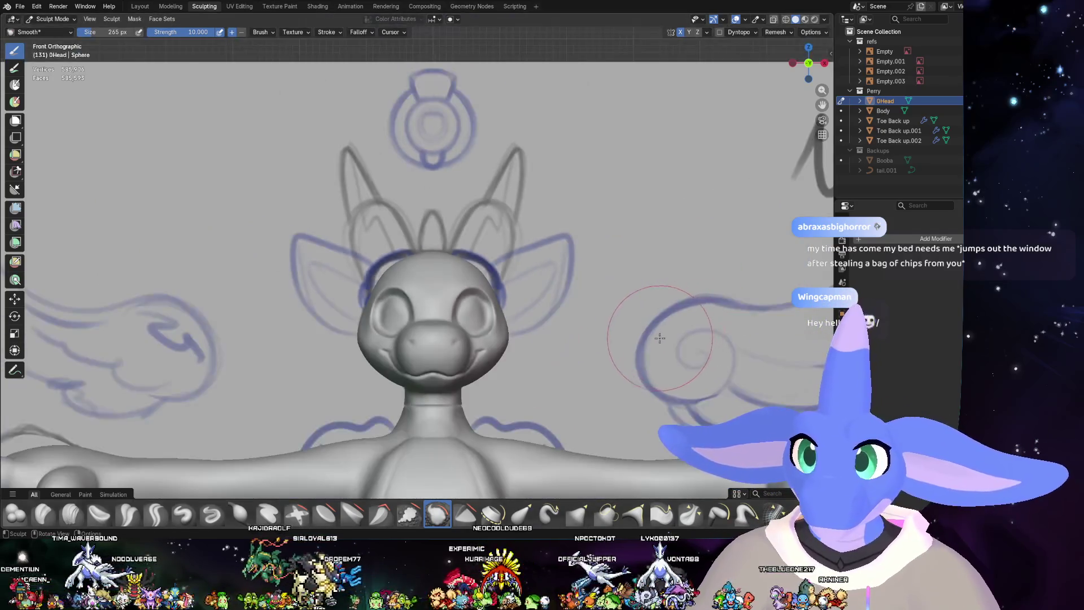
middle_drag(660, 339, 563, 349)
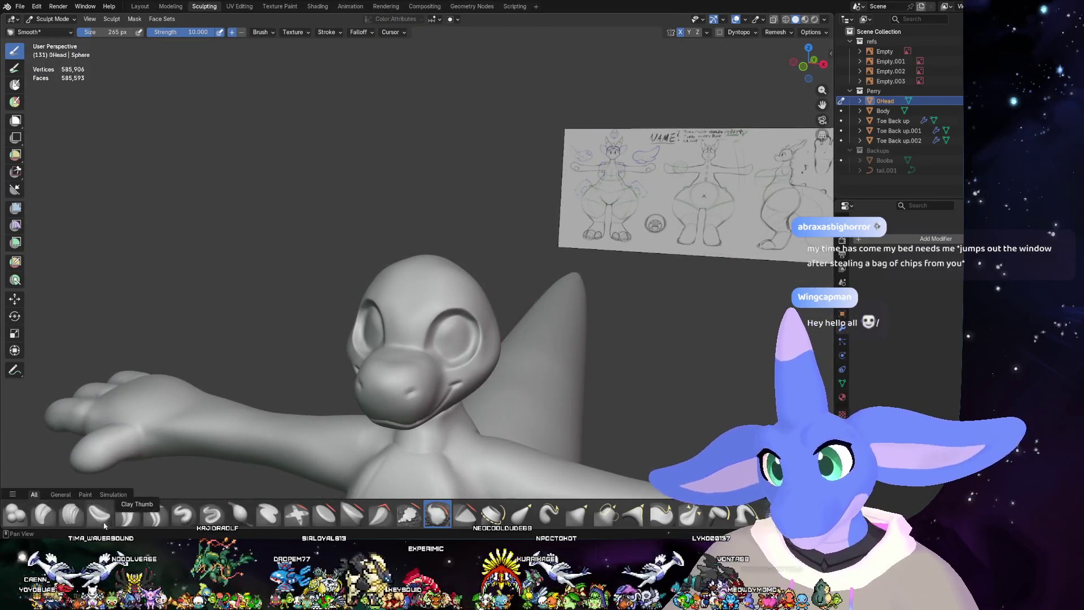
click(267, 514)
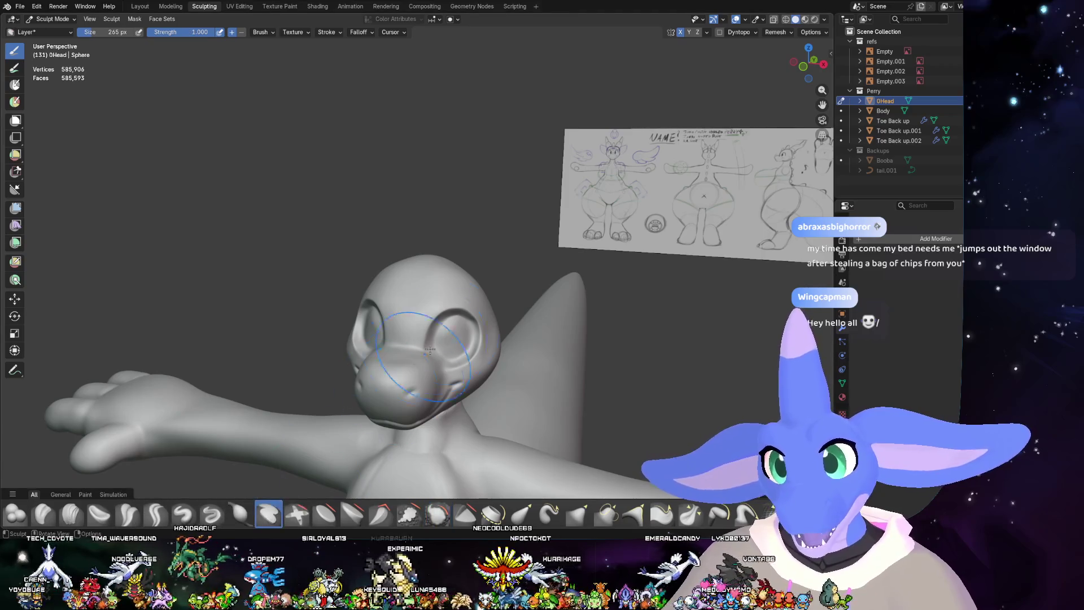
- Set the Layer brush height to 0.04 m and sculpt a raised ring on top of the head
right_click(428, 337)
click(424, 337)
text(.04)
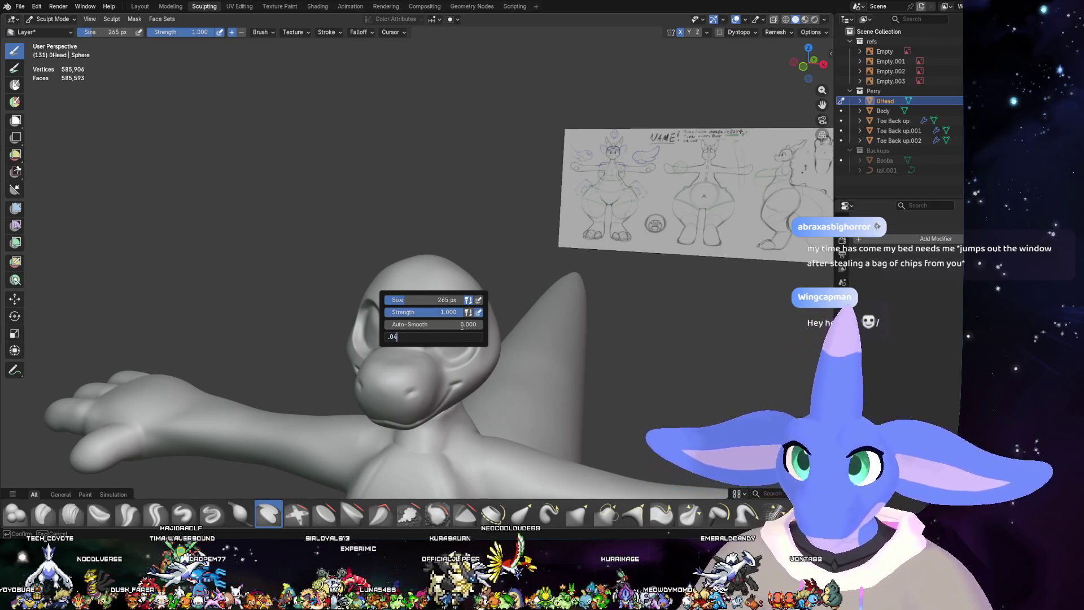
key(Return)
scroll(461, 242, up, 3)
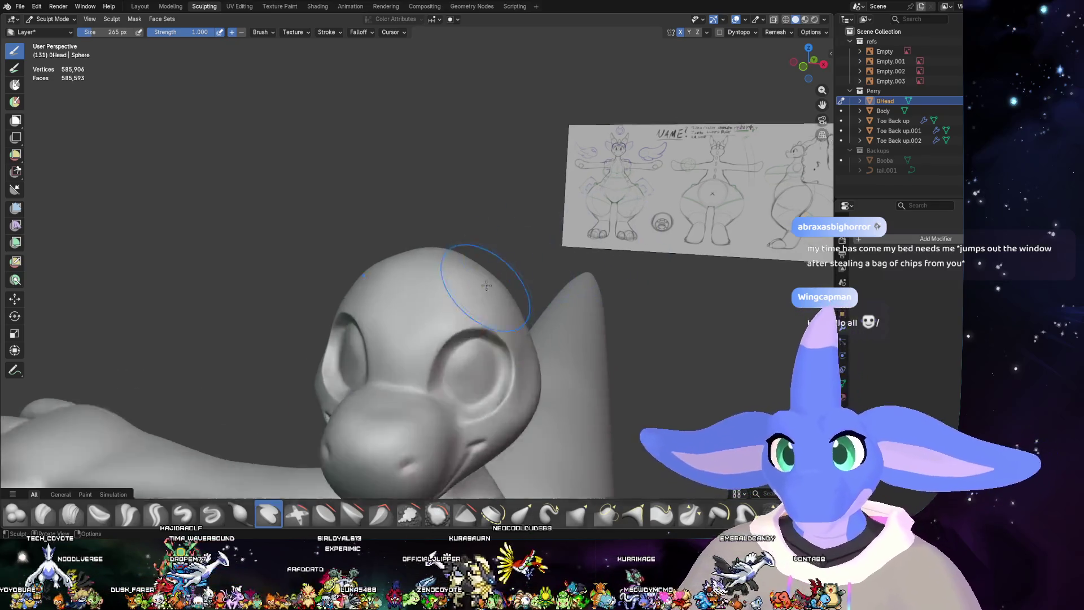
scroll(471, 322, up, 2)
middle_drag(473, 322, 419, 245)
scroll(420, 245, up, 2)
drag(419, 245, 404, 271)
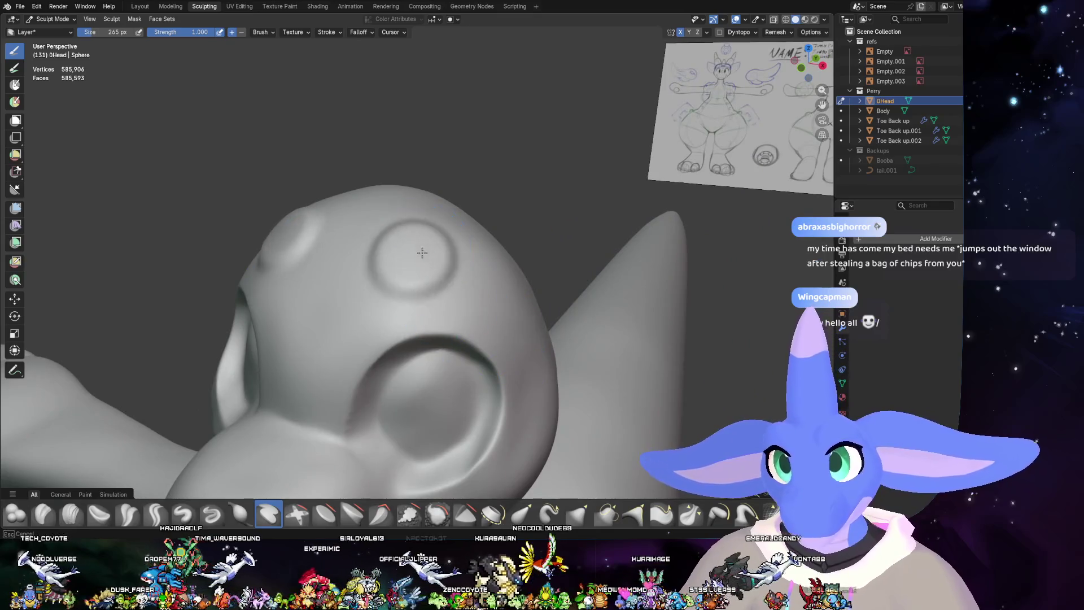
mouse_move(460, 243)
middle_down()
mouse_move(620, 284)
mouse_move(505, 287)
middle_up()
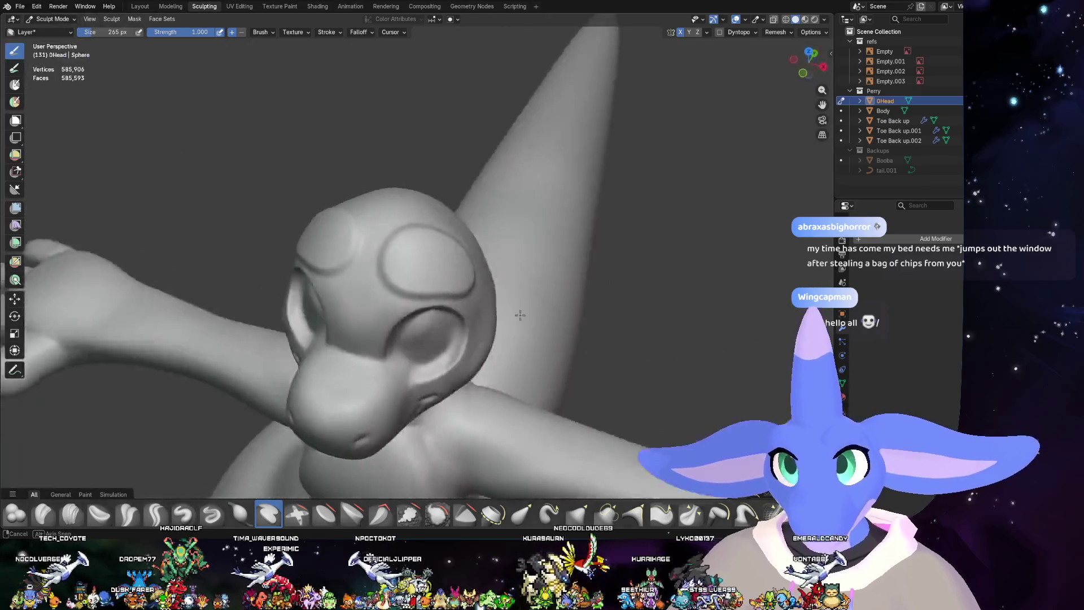
scroll(506, 287, up, 3)
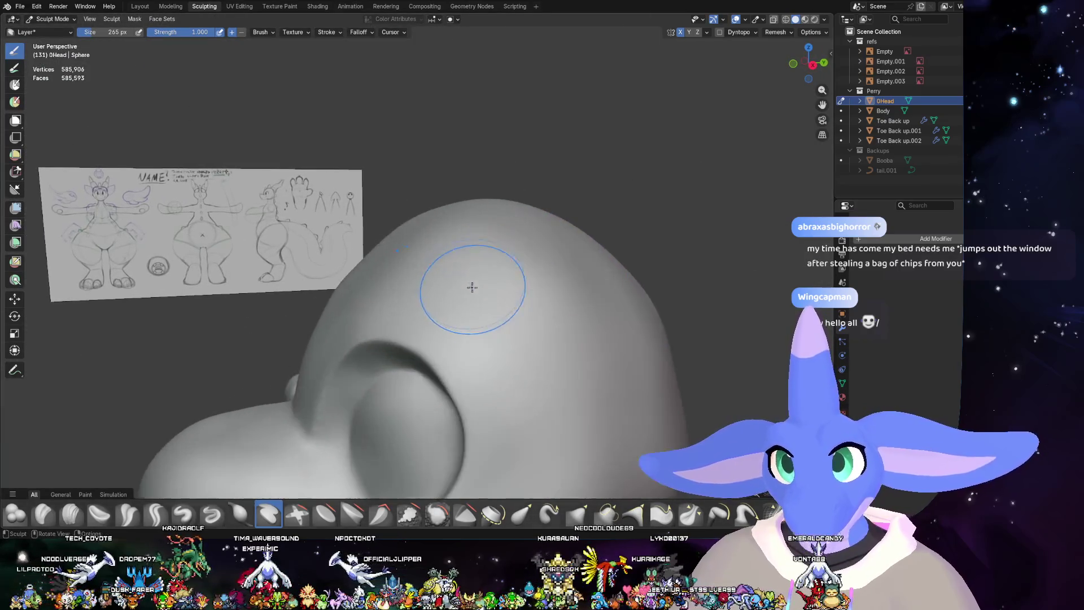
- Sculpt mirrored raised loops and curled ridges above the eye sockets with the Layer brush
right_click(421, 288)
drag(497, 315, 402, 273)
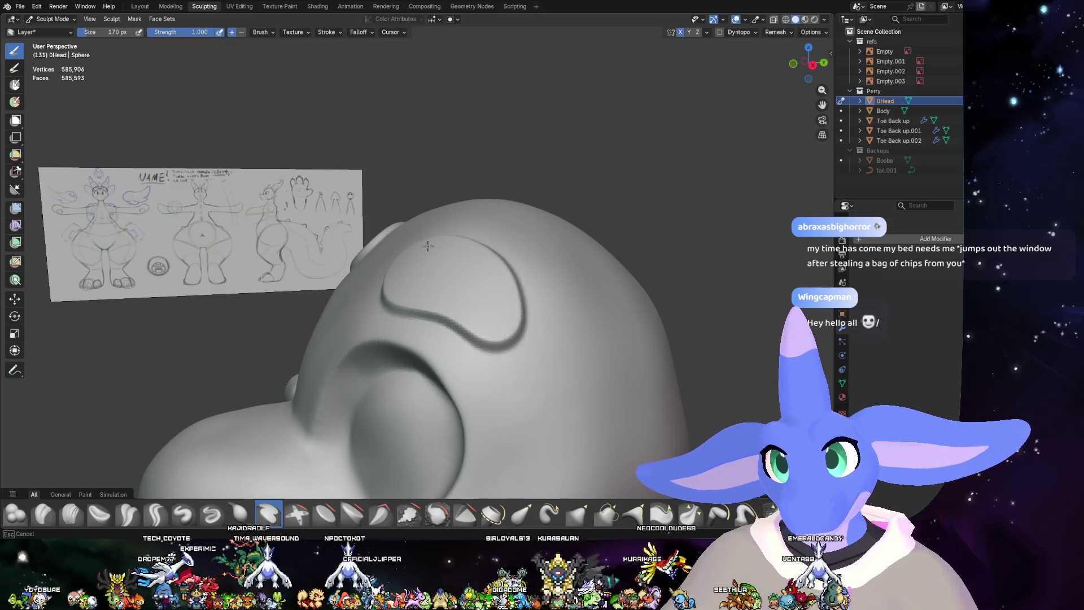
drag(490, 317, 390, 295)
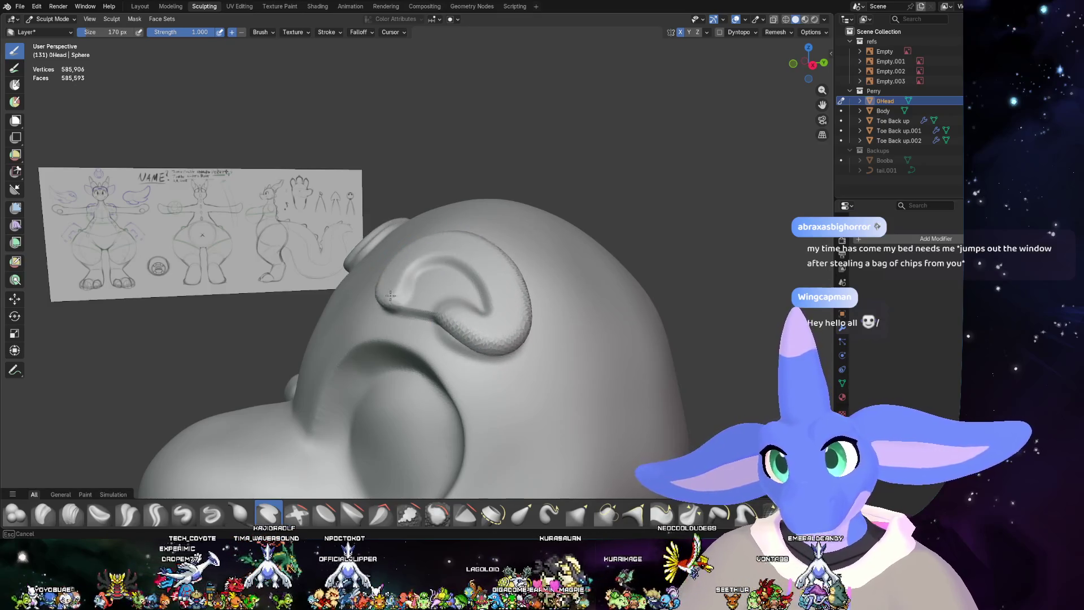
middle_drag(398, 305, 509, 326)
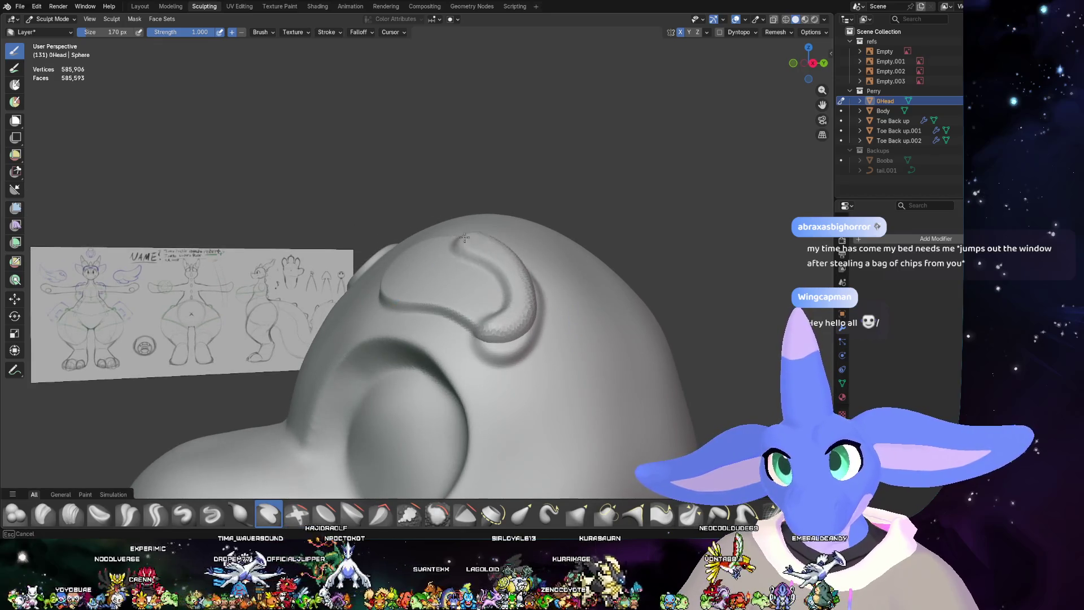
drag(531, 290, 525, 360)
mouse_move(525, 361)
middle_down()
mouse_move(561, 295)
mouse_move(475, 309)
middle_up()
mouse_move(474, 309)
mouse_down()
mouse_move(450, 242)
mouse_move(486, 300)
mouse_up()
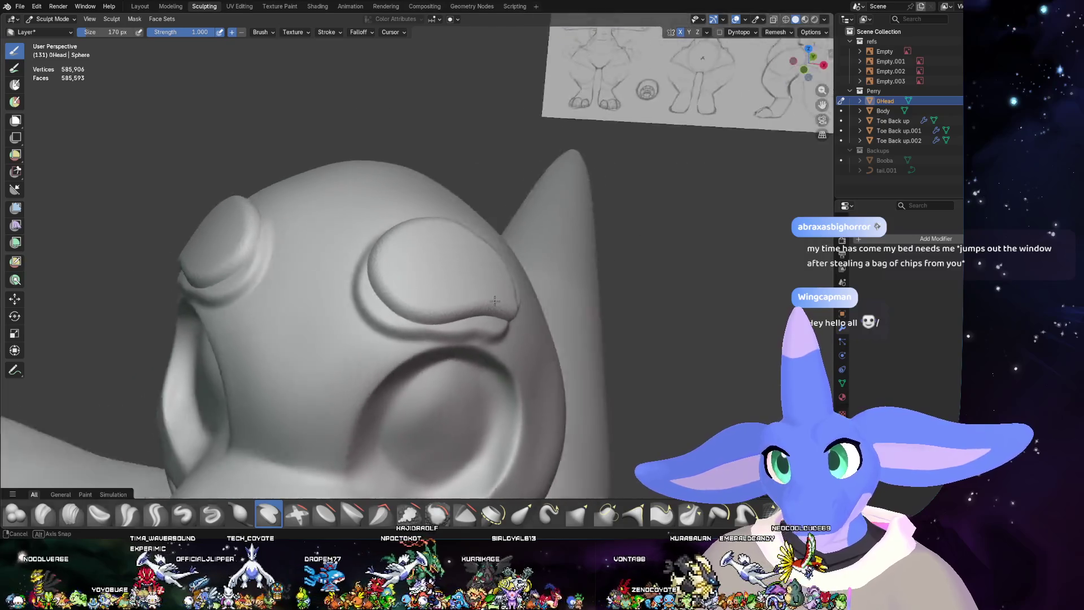
middle_drag(446, 240, 442, 312)
mouse_move(442, 312)
mouse_down()
mouse_move(519, 273)
mouse_move(442, 277)
mouse_up()
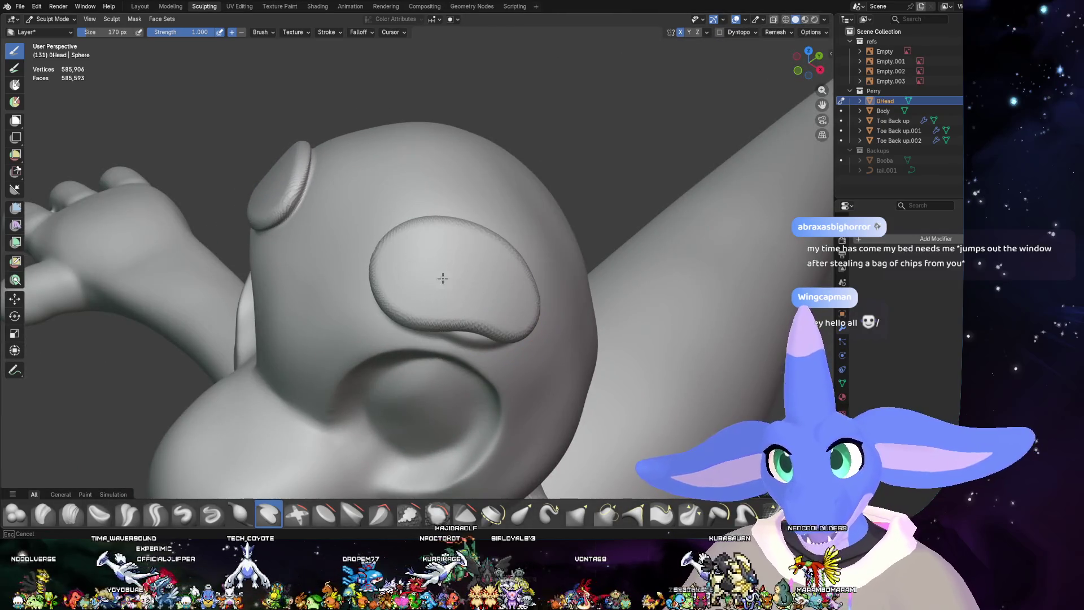
mouse_move(399, 291)
middle_down()
mouse_move(415, 258)
mouse_move(364, 311)
middle_up()
- Smooth the raised brow bumps into soft rounded pads
key(shift+s)
drag(363, 310, 386, 255)
mouse_move(385, 254)
middle_down()
mouse_move(491, 225)
mouse_move(517, 280)
middle_up()
- Smooth the ridge under the eye bump, then orbit around the full dragon from front and side
drag(526, 331, 398, 322)
mouse_move(398, 322)
middle_down()
mouse_move(536, 299)
mouse_move(503, 331)
middle_up()
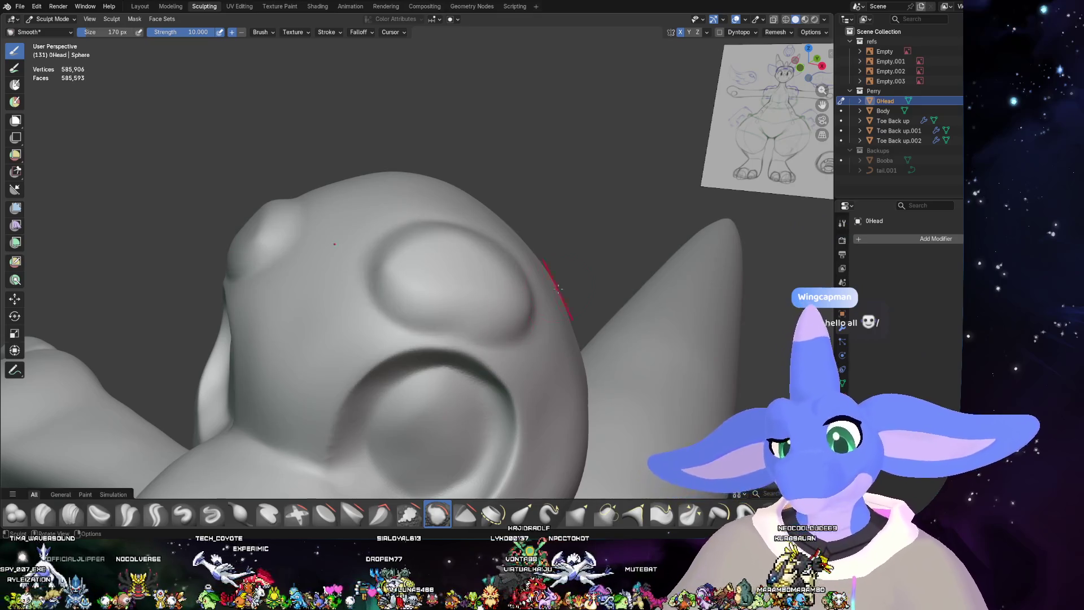
scroll(526, 292, down, 5)
mouse_move(526, 293)
middle_down()
mouse_move(556, 325)
mouse_move(527, 312)
mouse_move(613, 367)
mouse_move(545, 355)
middle_up()
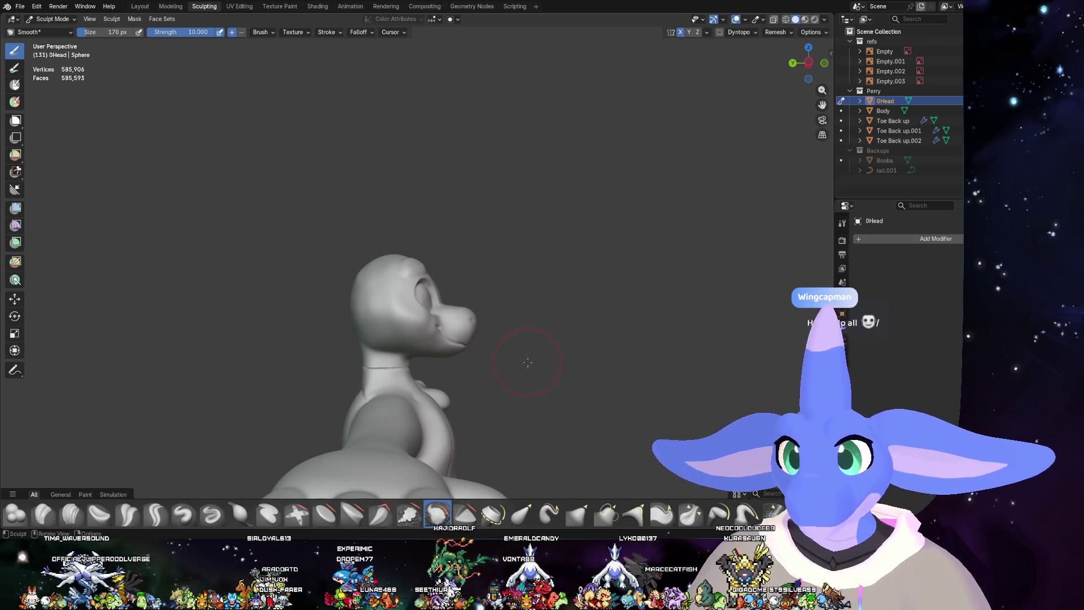
middle_drag(527, 362, 527, 362)
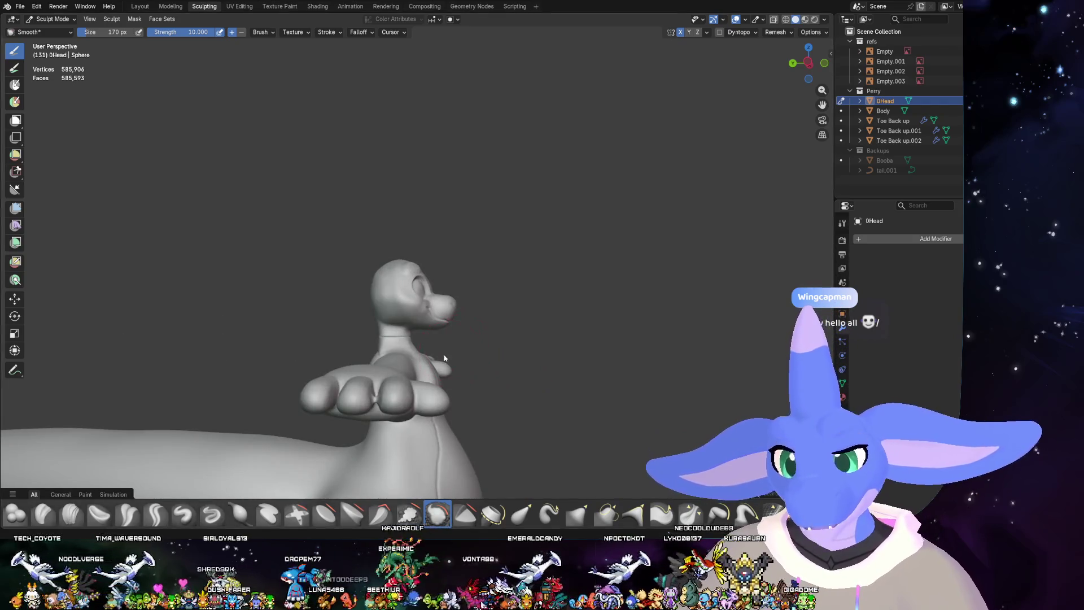
middle_drag(444, 360, 316, 373)
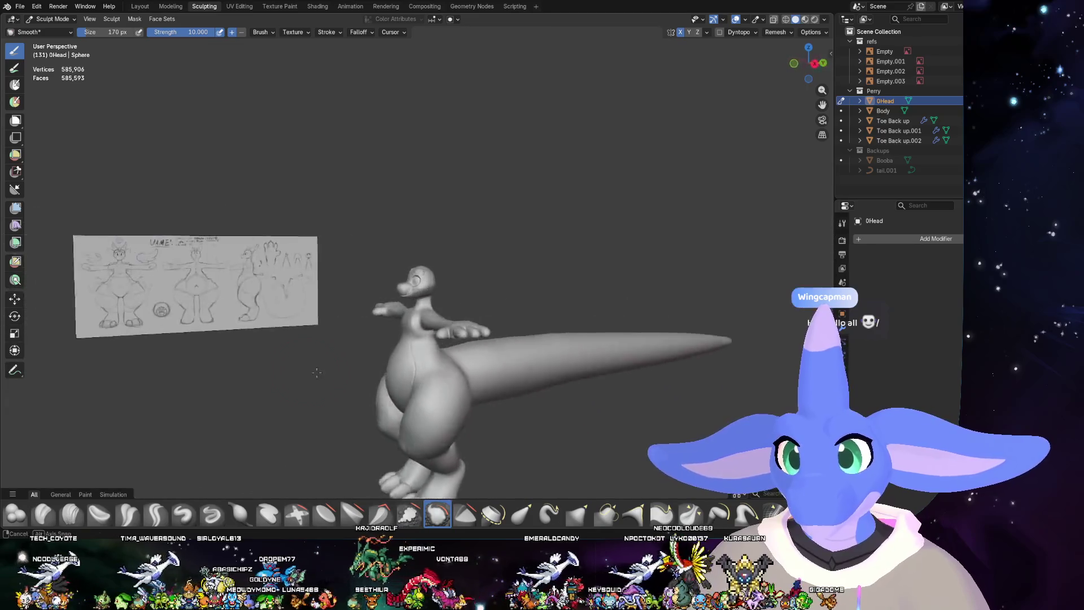
scroll(317, 373, up, 5)
middle_drag(316, 372, 458, 307)
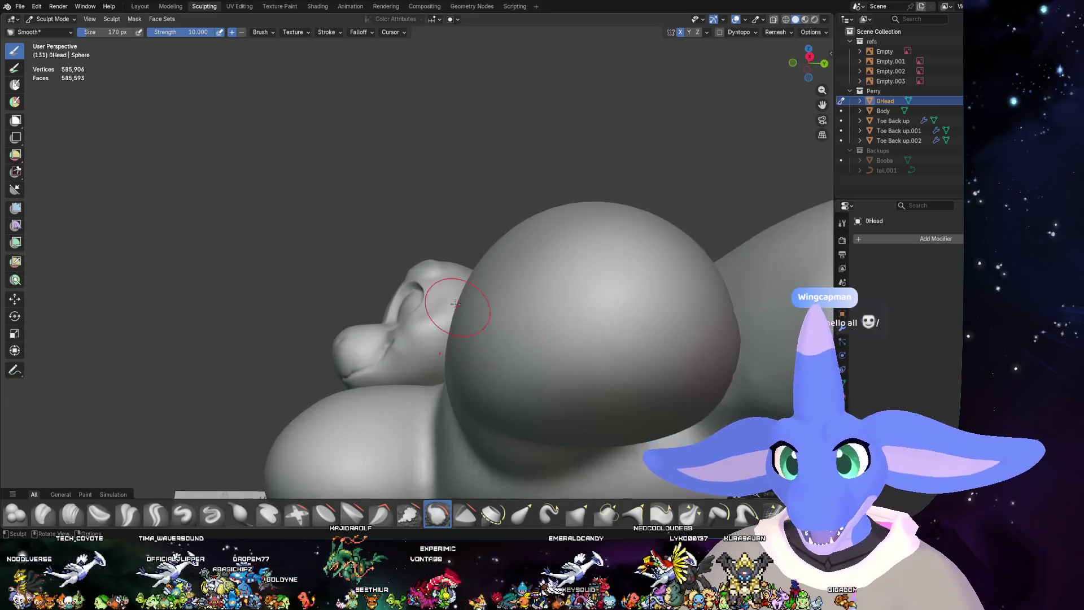
- In the Layout workspace, move the head along the Y axis, deselect, then undo to reselect it
click(140, 6)
scroll(440, 337, up, 3)
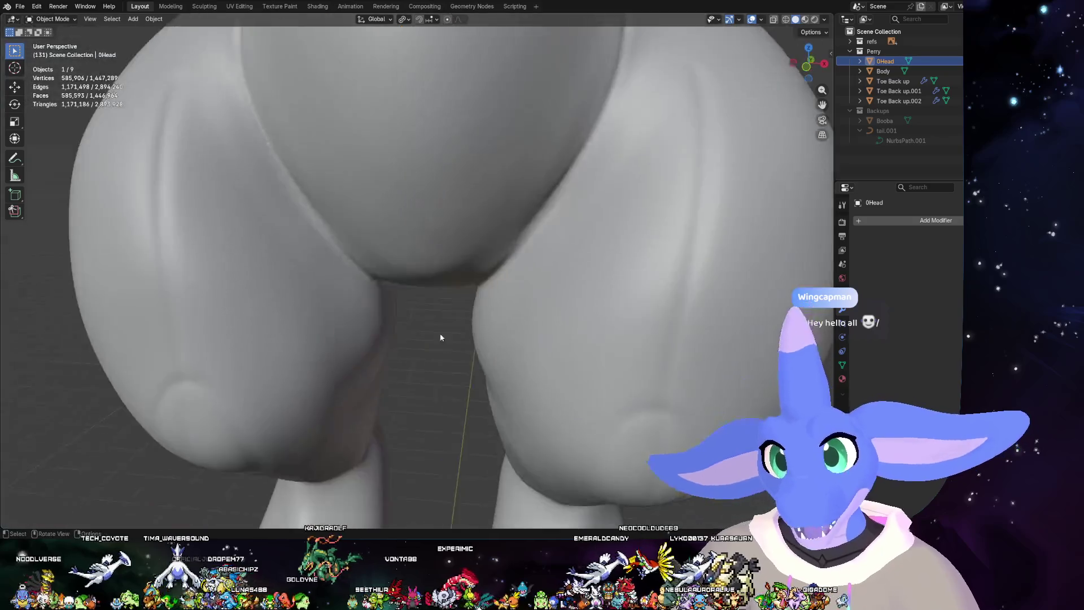
scroll(439, 337, down, 5)
middle_drag(480, 129, 398, 172)
scroll(421, 159, up, 2)
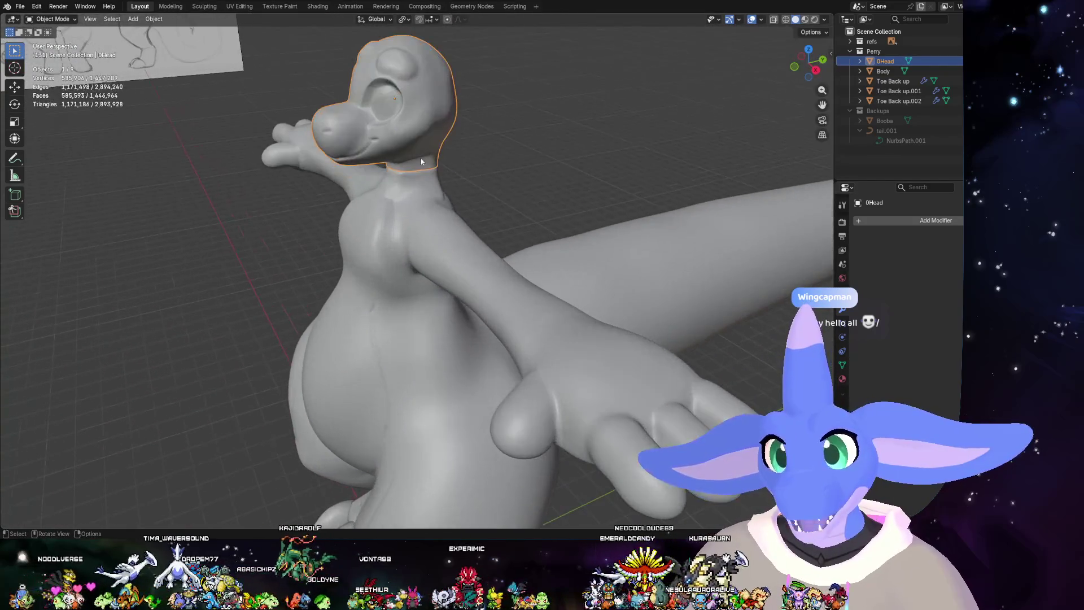
mouse_move(528, 175)
middle_down()
mouse_move(567, 365)
mouse_move(508, 323)
mouse_move(534, 302)
mouse_move(545, 340)
middle_up()
key(g)
key(y)
click(545, 332)
click(535, 302)
key(ctrl+z)
- Move the head along Y again and check the neck join from Right Orthographic before resuming sculpting
key(g)
key(y)
click(551, 336)
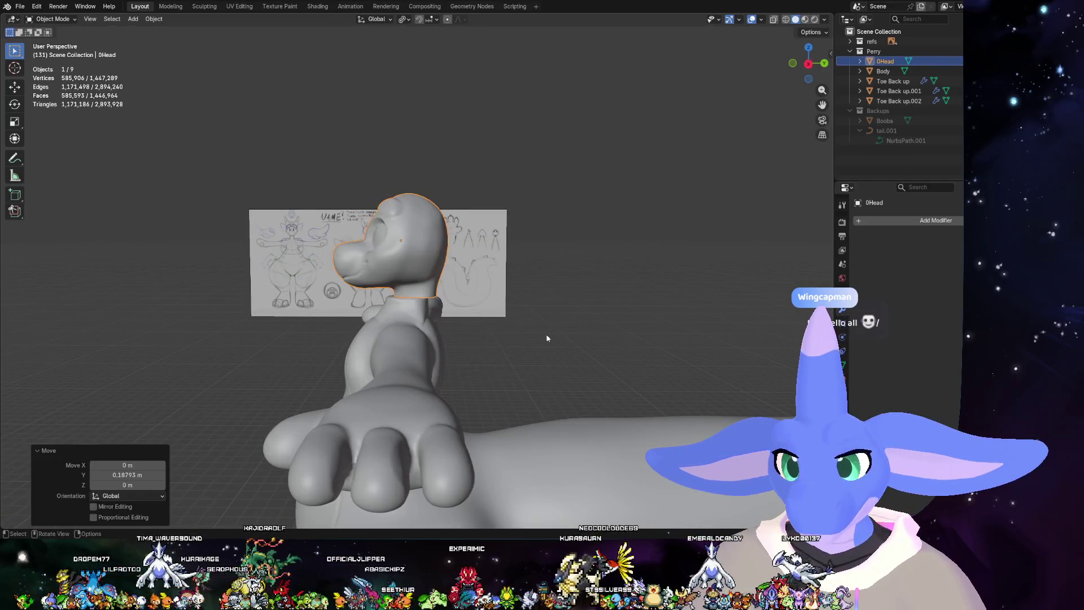
scroll(547, 334, down, 3)
mouse_move(546, 334)
middle_down()
mouse_move(523, 333)
mouse_move(648, 334)
mouse_move(552, 341)
mouse_move(515, 318)
middle_up()
click(812, 65)
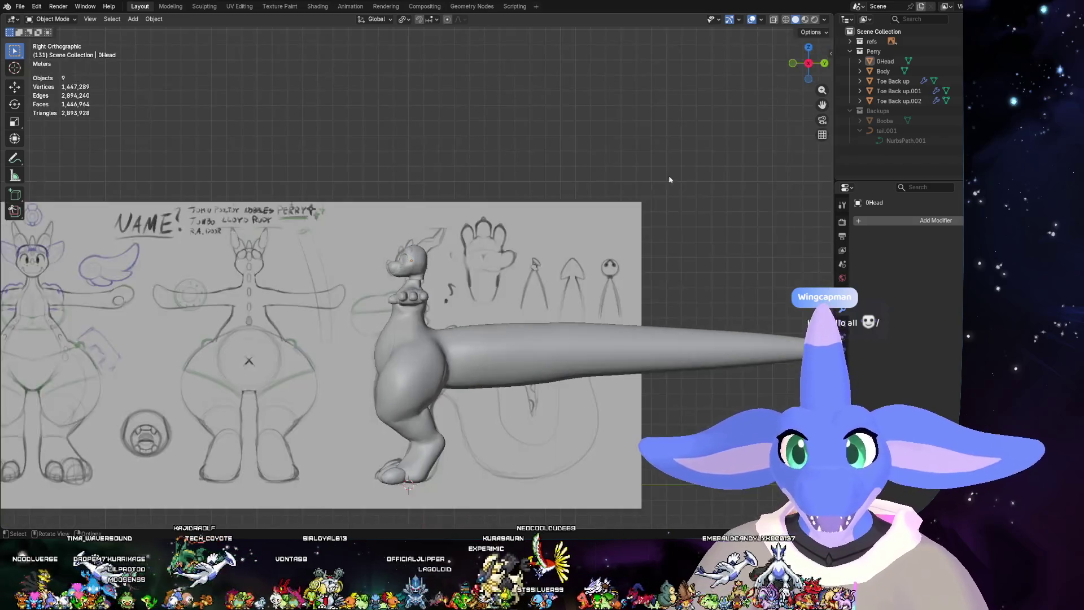
scroll(455, 295, up, 2)
scroll(454, 296, up, 3)
scroll(512, 279, up, 1)
shift+middle_drag(513, 278, 521, 253)
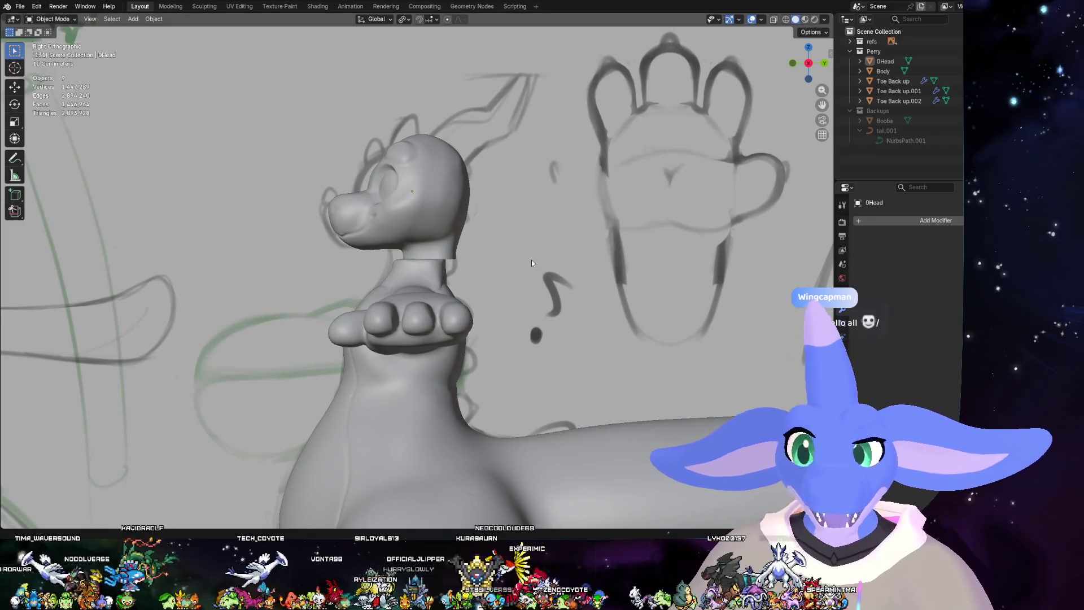
scroll(531, 263, up, 1)
mouse_move(532, 263)
middle_down()
mouse_move(594, 302)
mouse_move(633, 282)
mouse_move(720, 293)
middle_up()
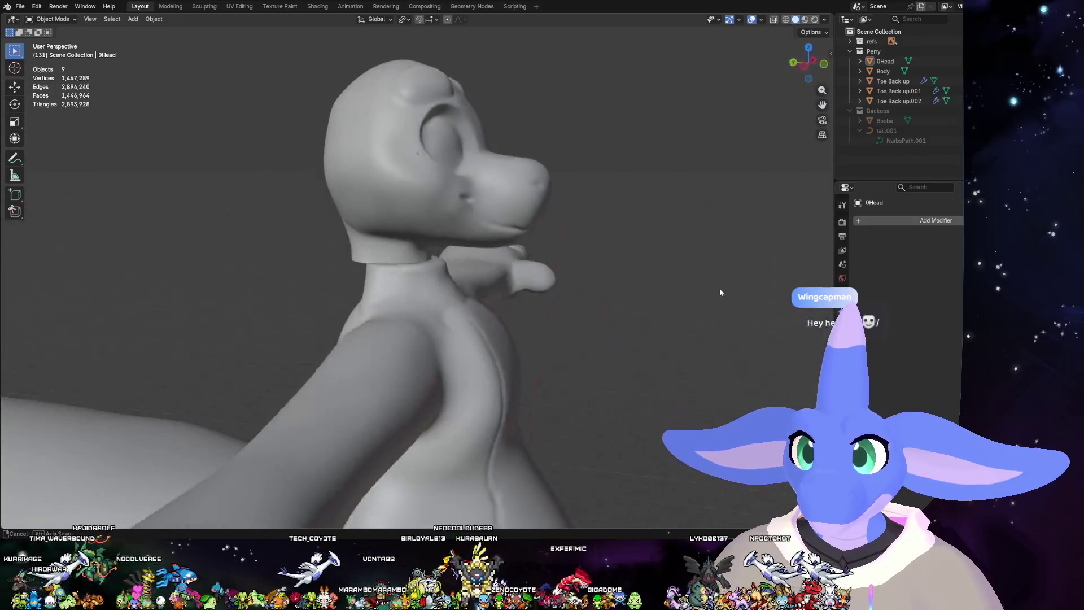
scroll(720, 293, up, 2)
scroll(541, 304, up, 2)
scroll(562, 305, up, 2)
scroll(607, 293, up, 2)
mouse_move(607, 293)
middle_down()
mouse_move(587, 229)
mouse_move(543, 280)
mouse_move(608, 242)
middle_up()
scroll(606, 242, up, 2)
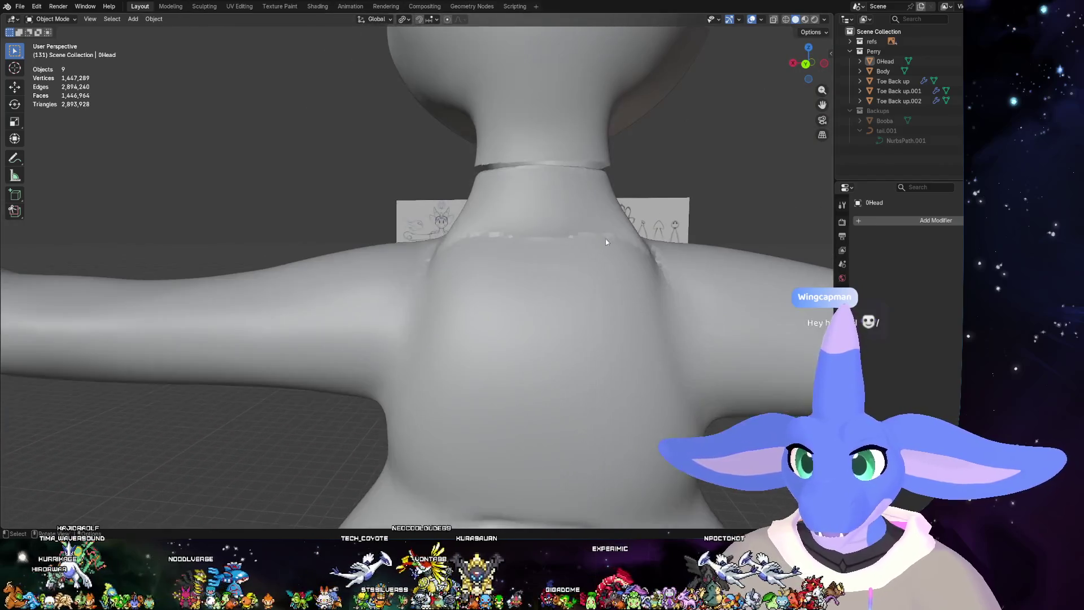
click(205, 7)
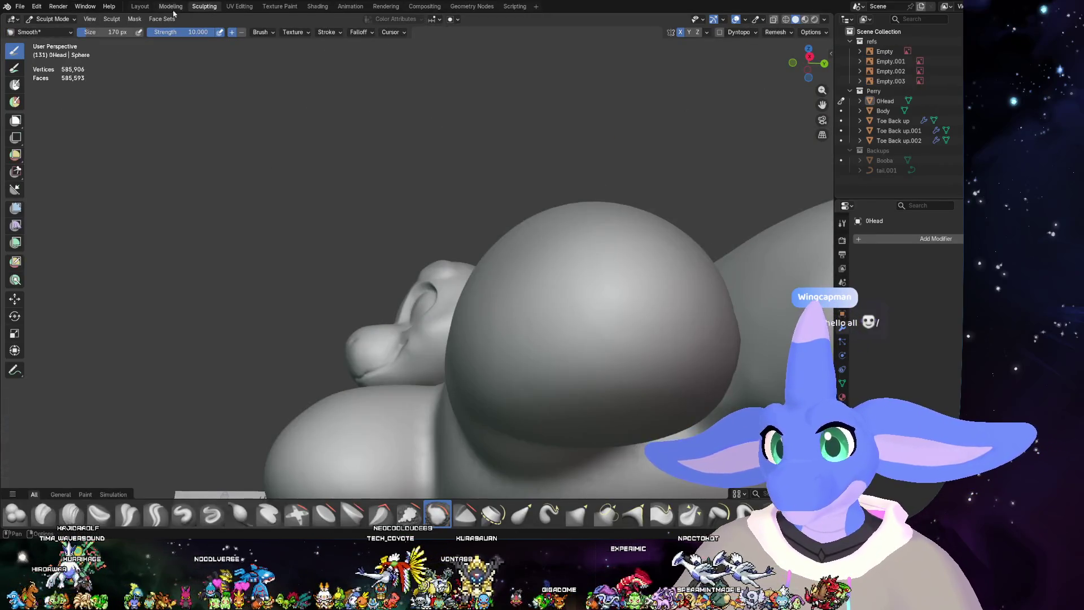
- Select the Body mesh, enter sculpting and smooth out the central chest groove
click(141, 7)
click(437, 288)
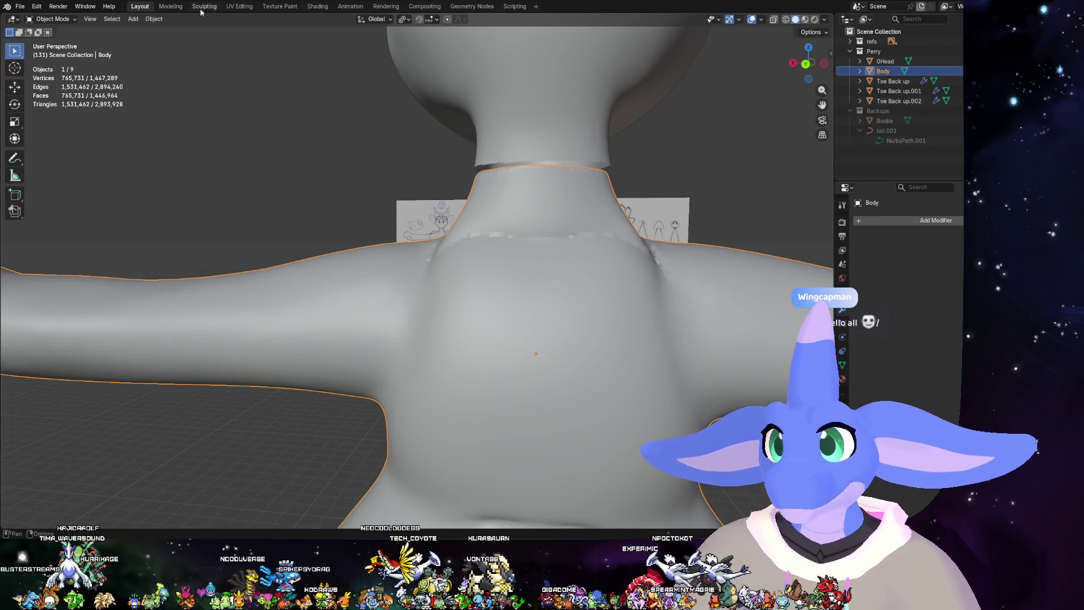
click(200, 8)
mouse_move(579, 291)
middle_down()
mouse_move(431, 411)
mouse_move(302, 322)
middle_up()
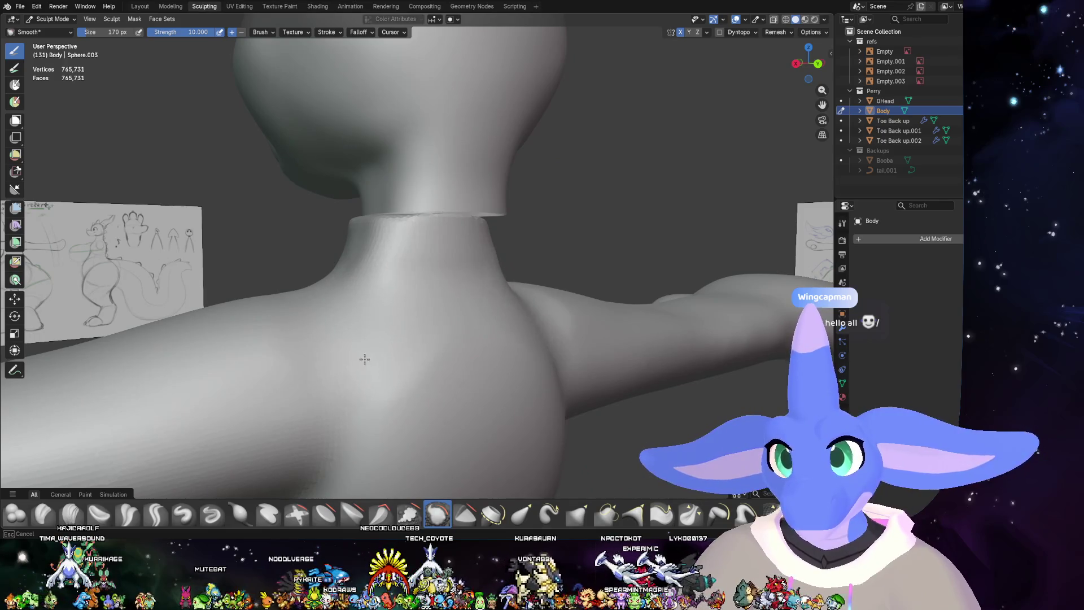
middle_drag(351, 380, 377, 346)
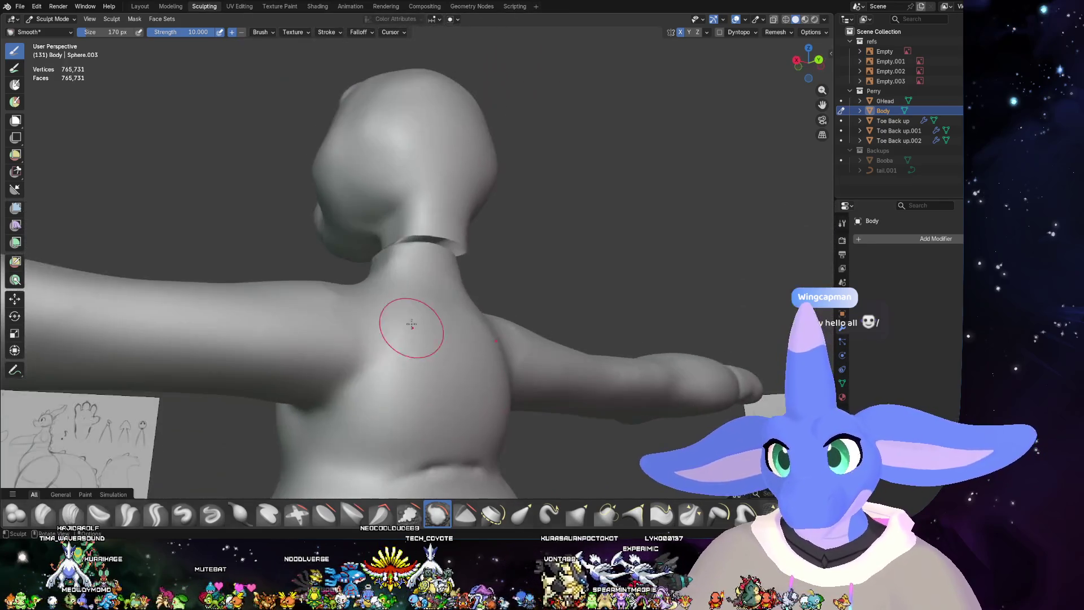
middle_drag(487, 341, 326, 338)
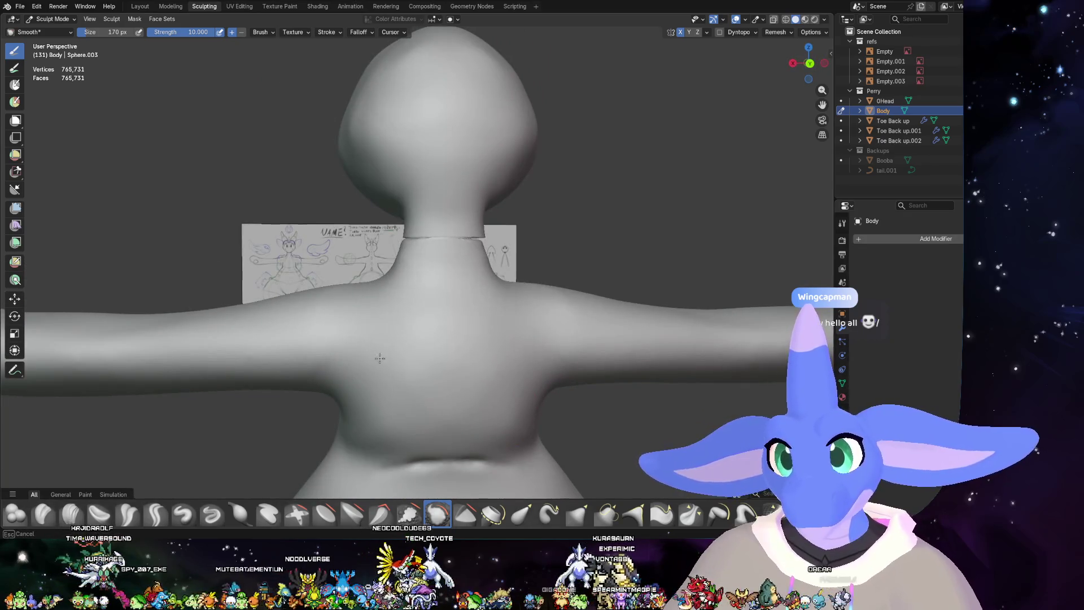
mouse_move(447, 275)
middle_down()
mouse_move(450, 350)
mouse_move(475, 356)
mouse_move(419, 188)
mouse_move(440, 196)
middle_up()
drag(424, 261, 431, 291)
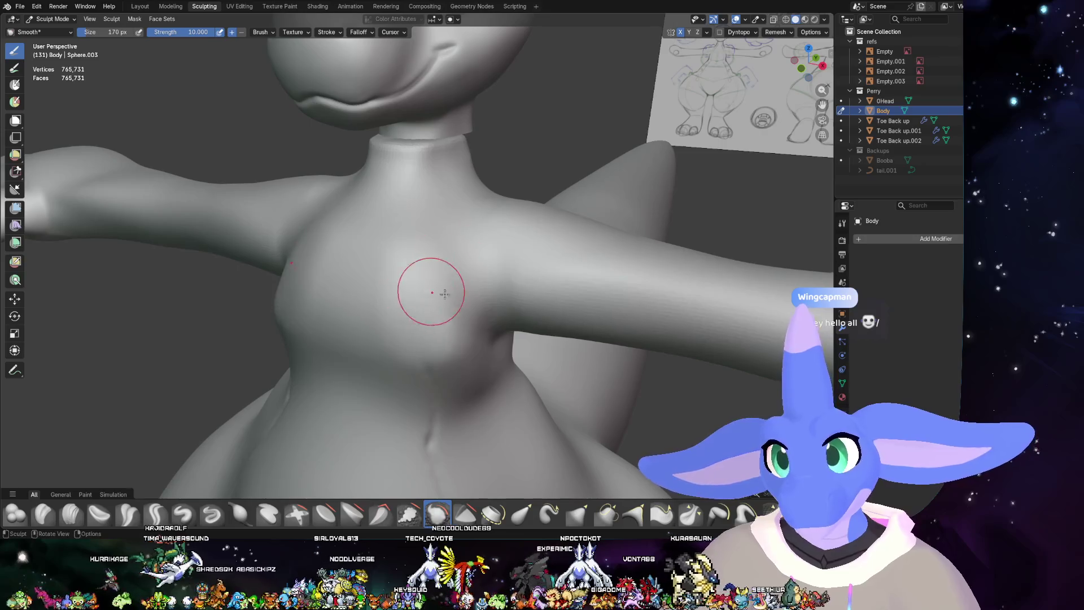
middle_drag(432, 293, 318, 326)
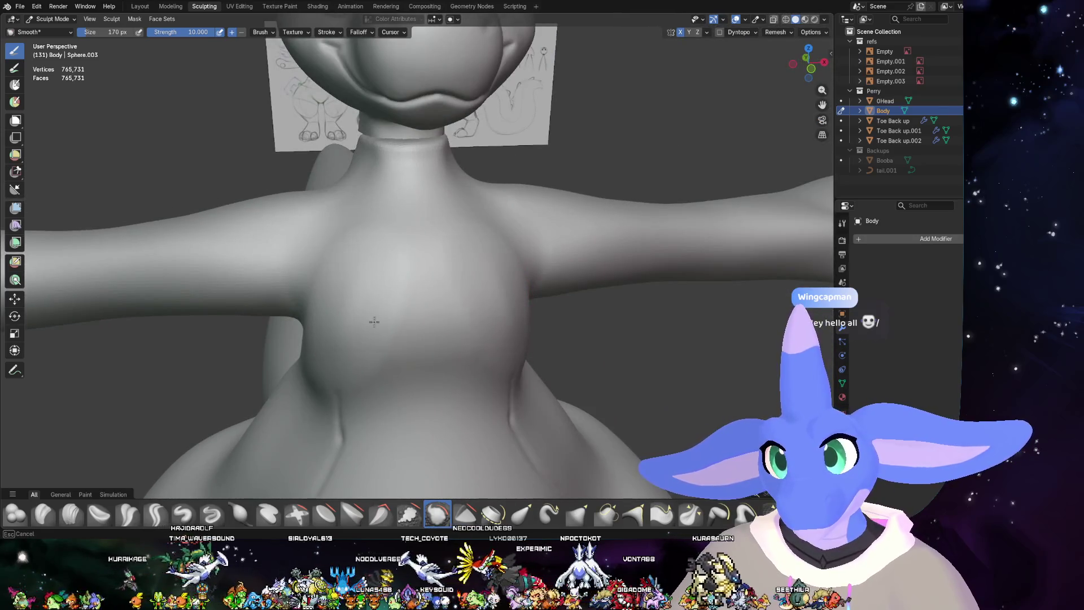
mouse_move(345, 208)
middle_down()
mouse_move(376, 346)
mouse_move(469, 313)
mouse_move(340, 239)
middle_up()
scroll(375, 347, down, 5)
scroll(469, 313, up, 5)
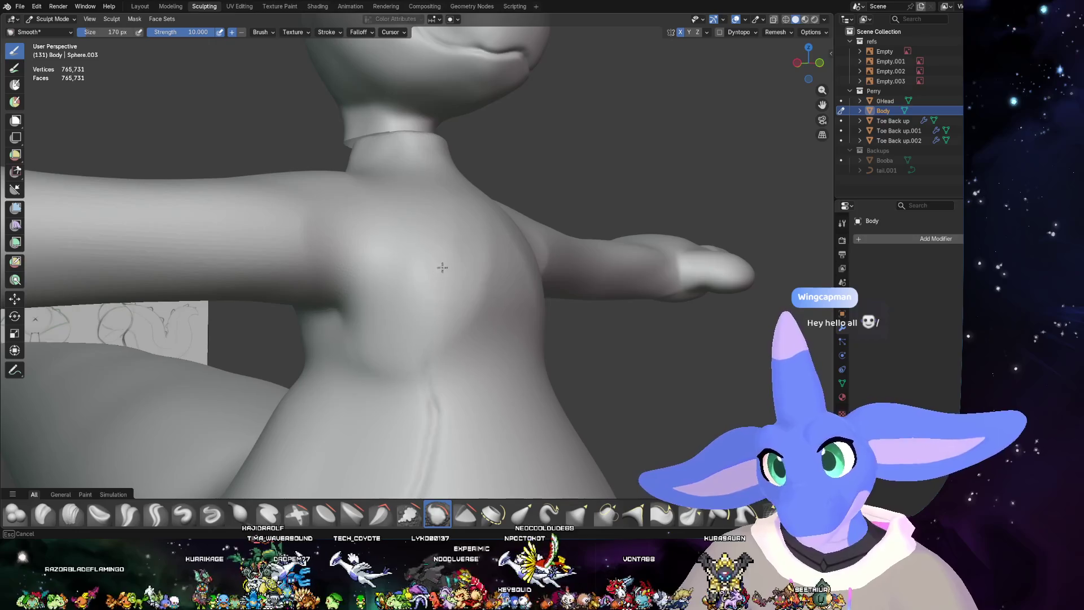
scroll(368, 321, down, 3)
middle_drag(368, 320, 431, 322)
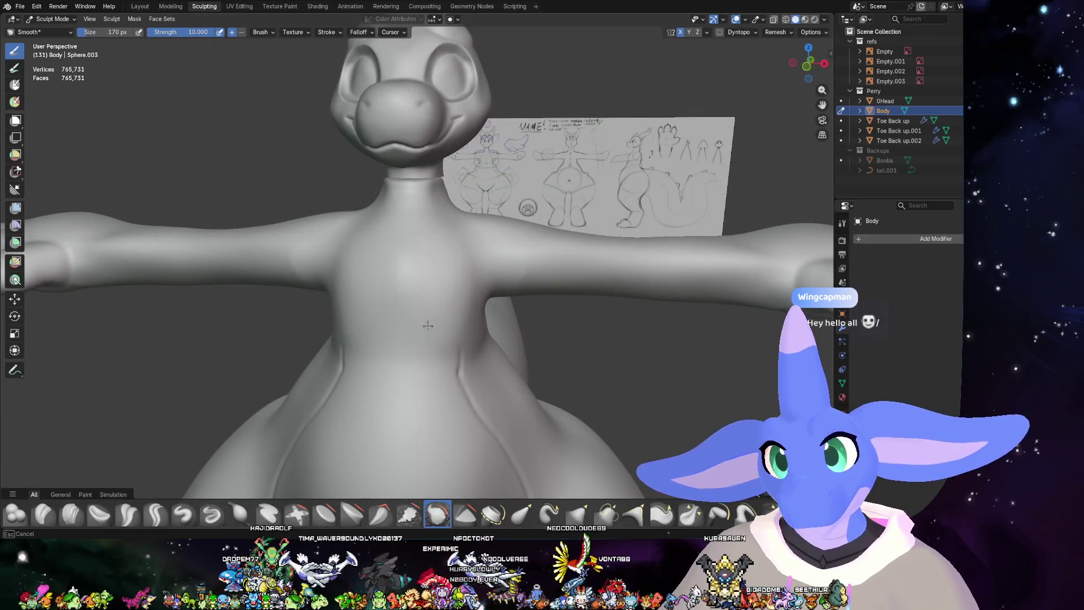
- Set the Smooth brush strength to 1 and inspect the torso up close
click(192, 34)
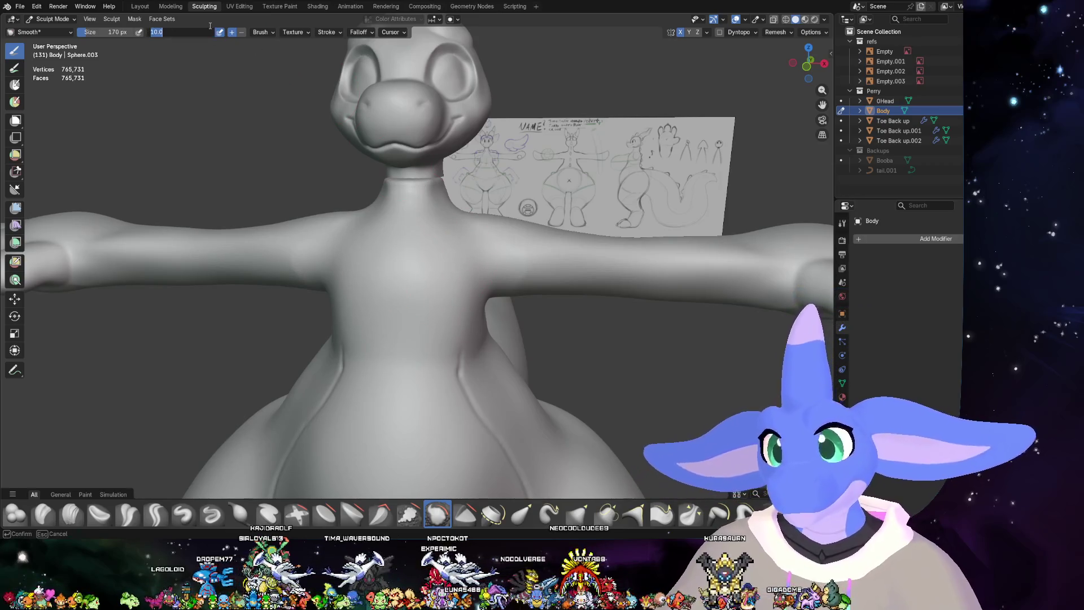
text(1)
key(Return)
ctrl+middle_drag(434, 302, 424, 320)
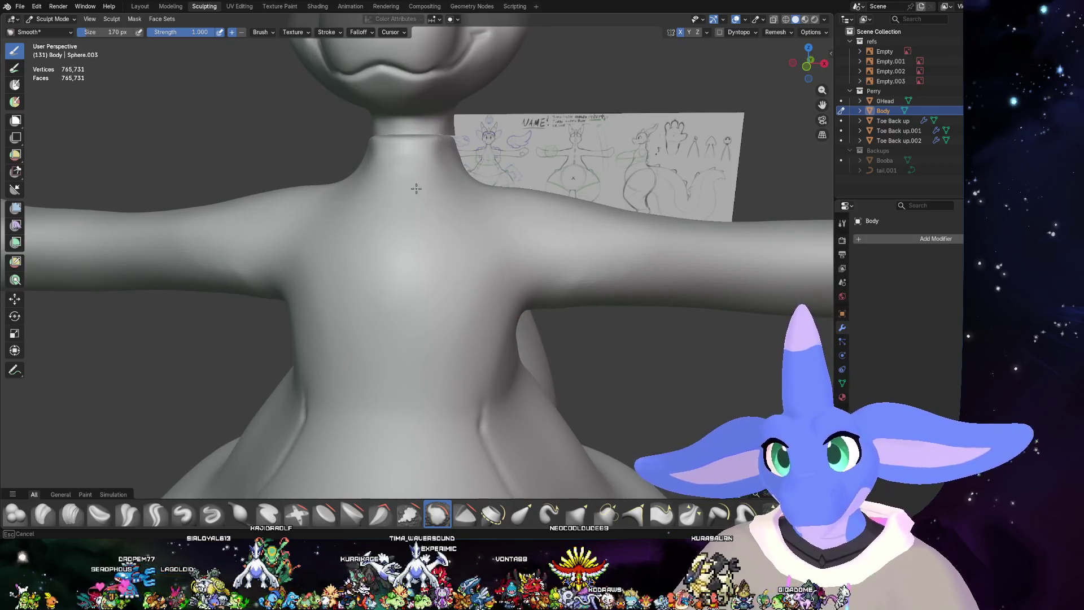
mouse_move(431, 196)
ctrl+middle_down()
mouse_move(489, 337)
mouse_move(430, 278)
ctrl+middle_up()
scroll(469, 289, down, 4)
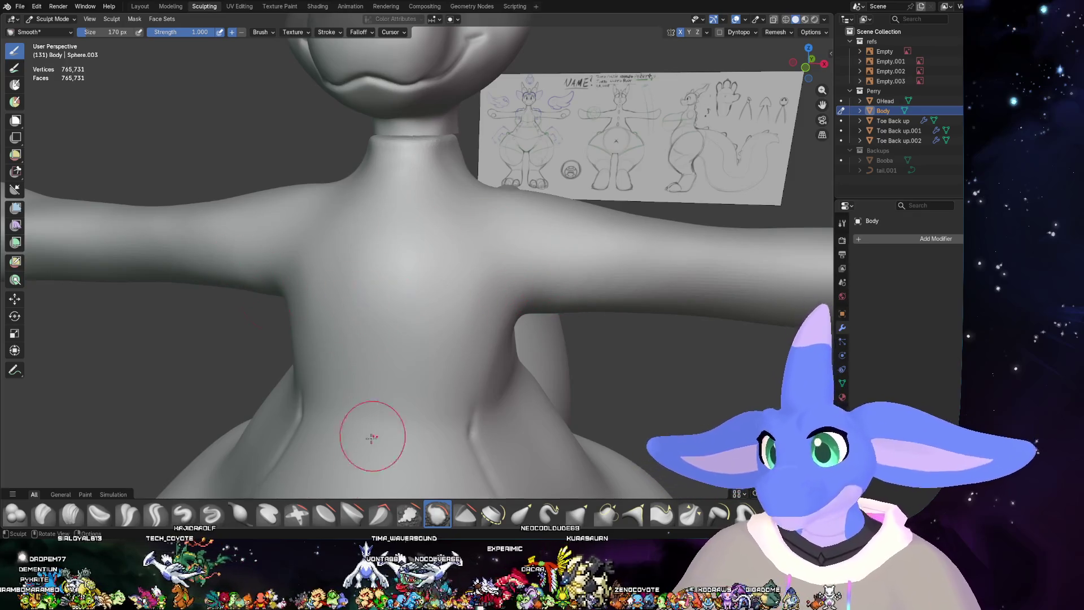
click(212, 514)
- With Draw Sharp at 75 px in front view, carve and rework creases down both sides of the torso
right_click(431, 169)
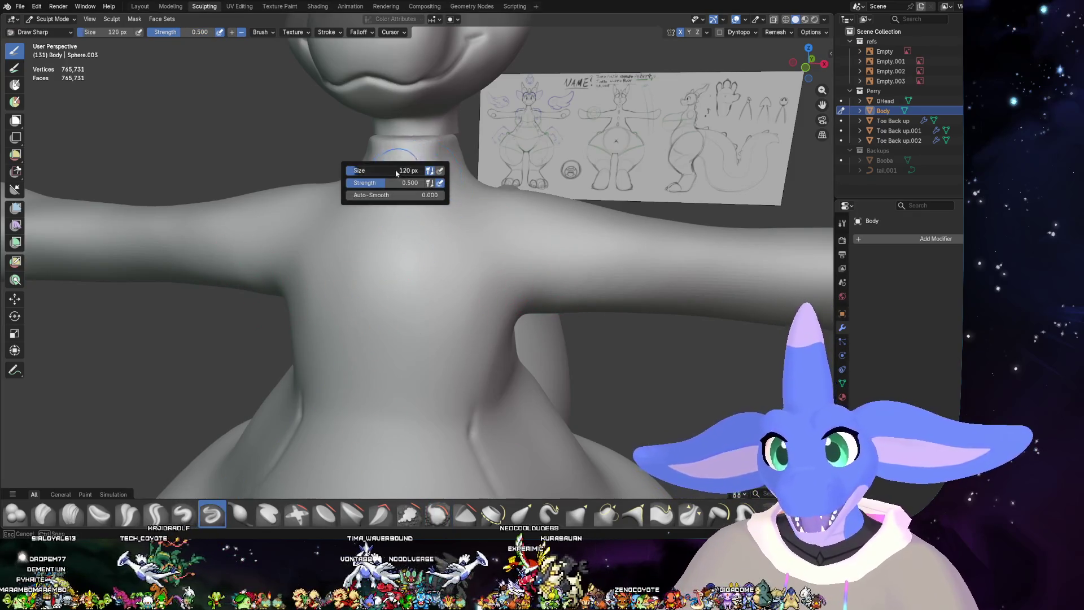
drag(395, 172, 373, 173)
middle_drag(373, 173, 553, 155)
key(KP_1)
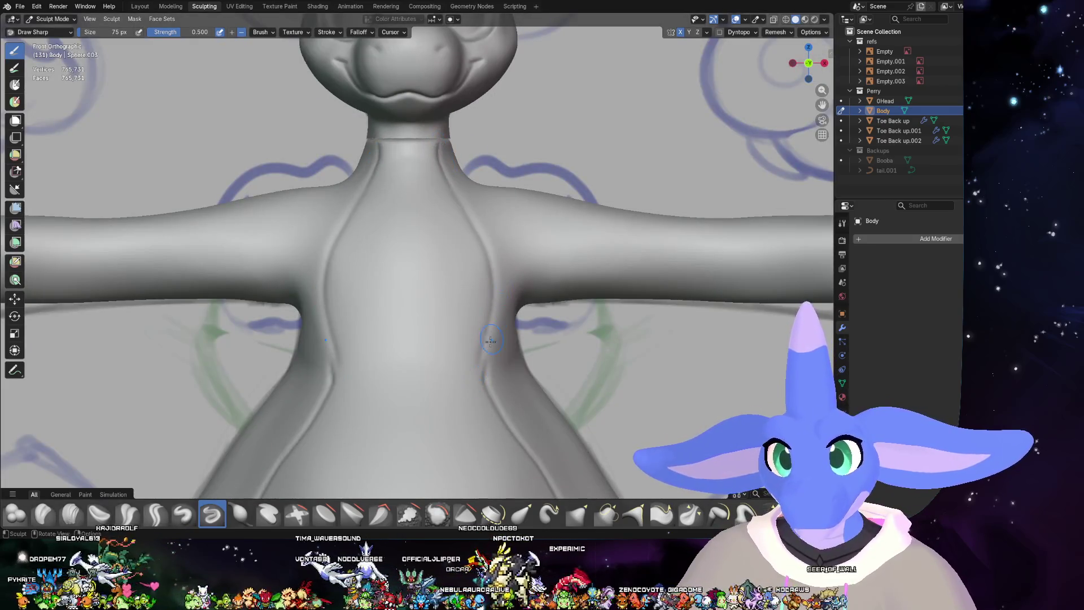
shift+drag(486, 340, 440, 142)
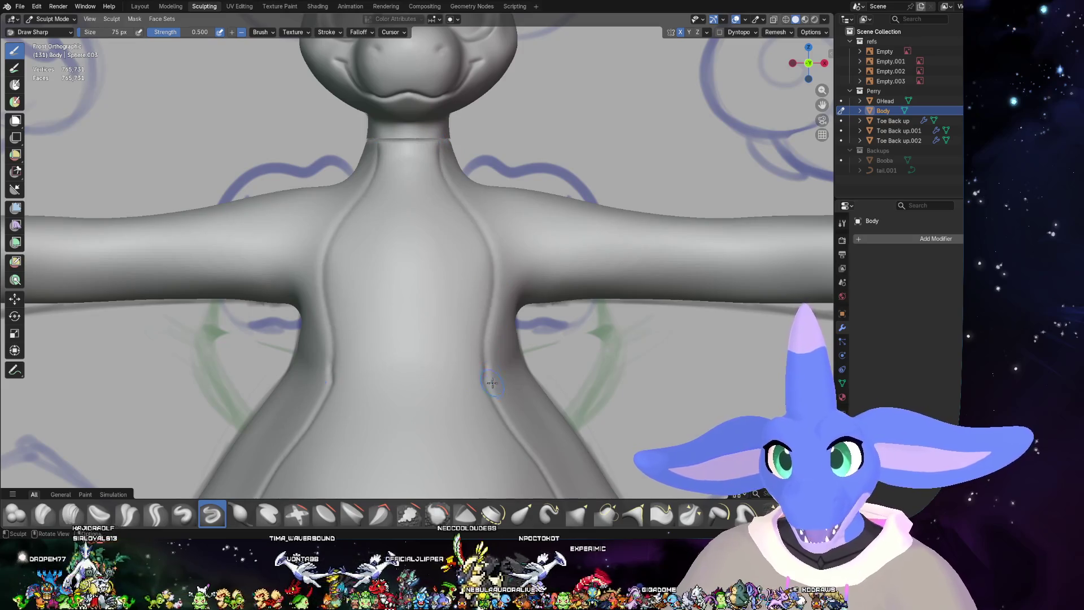
shift+drag(488, 373, 442, 148)
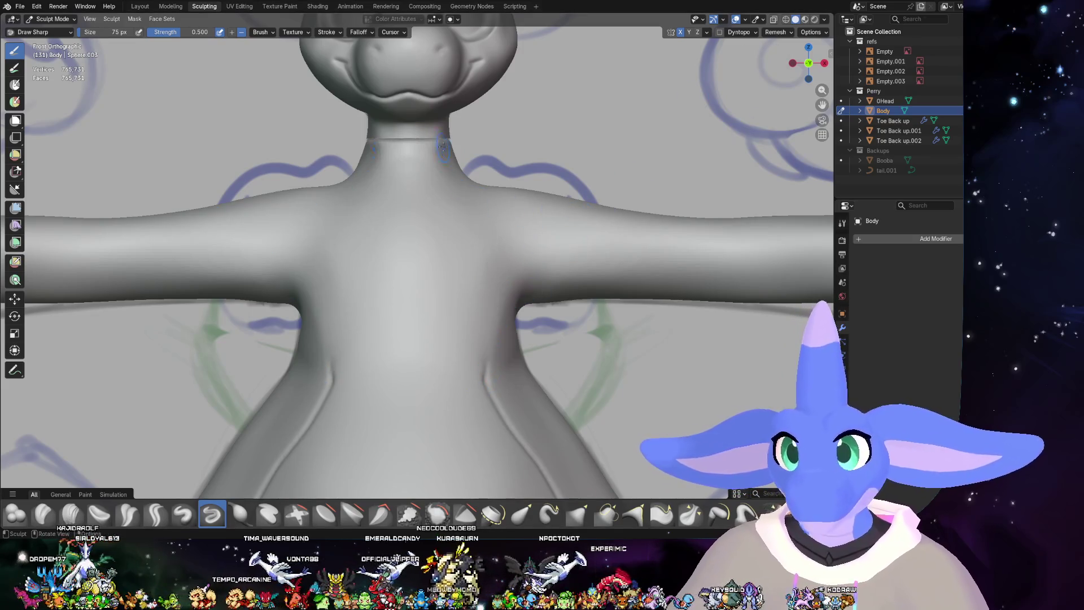
scroll(465, 282, down, 1)
shift+drag(475, 339, 456, 170)
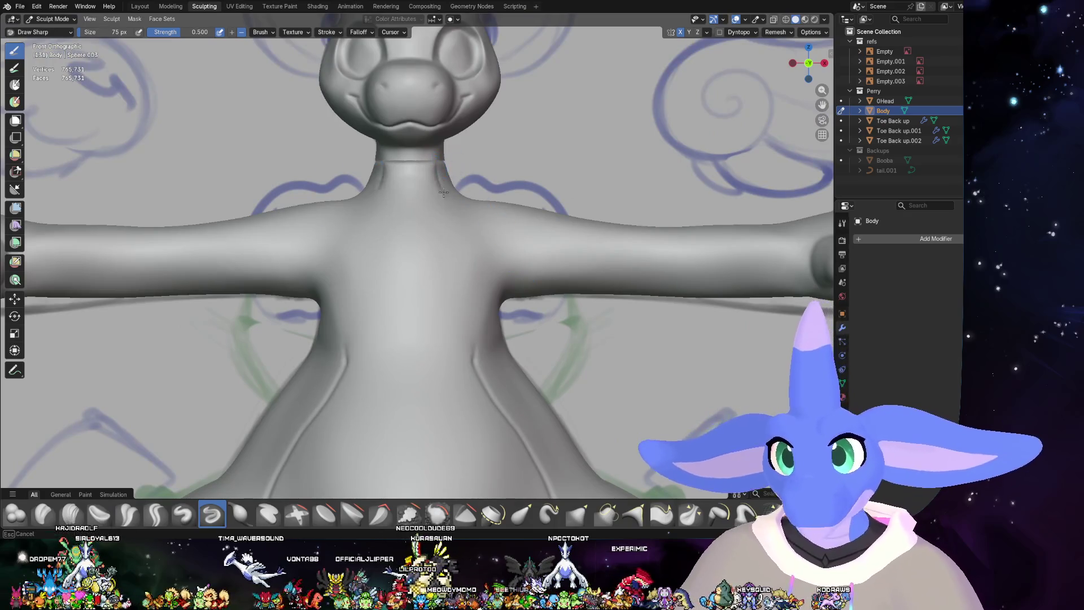
shift+drag(464, 210, 436, 183)
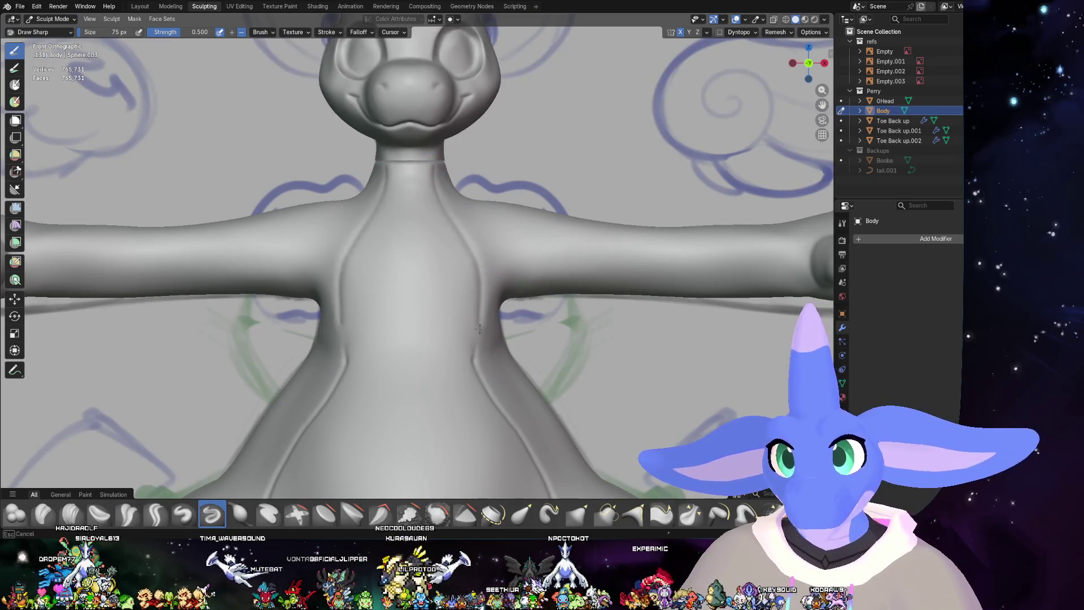
scroll(501, 357, down, 5)
scroll(492, 255, up, 2)
scroll(487, 223, up, 4)
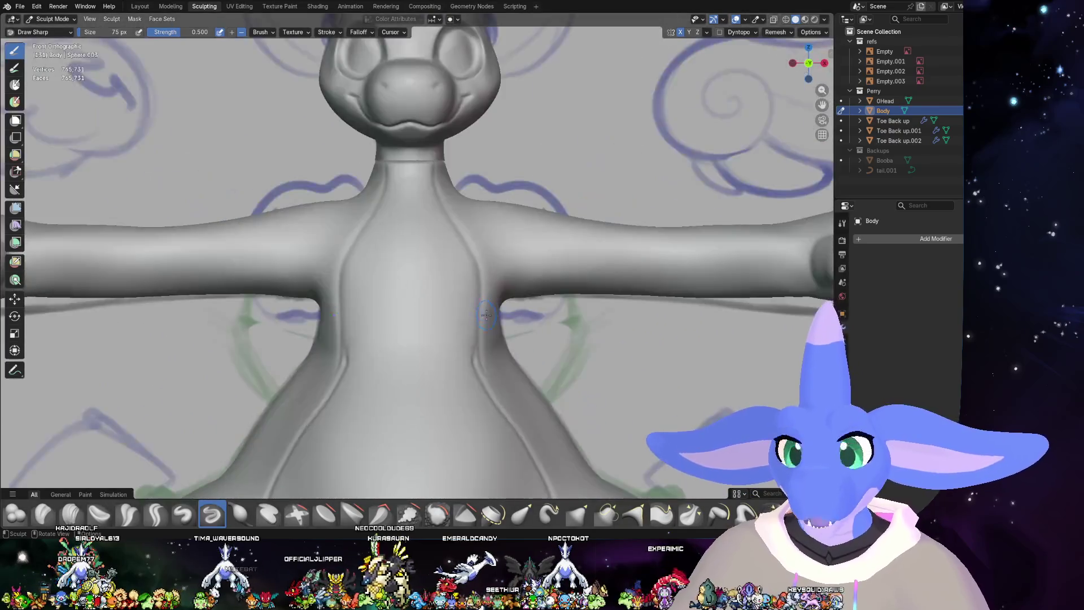
shift+drag(487, 224, 437, 139)
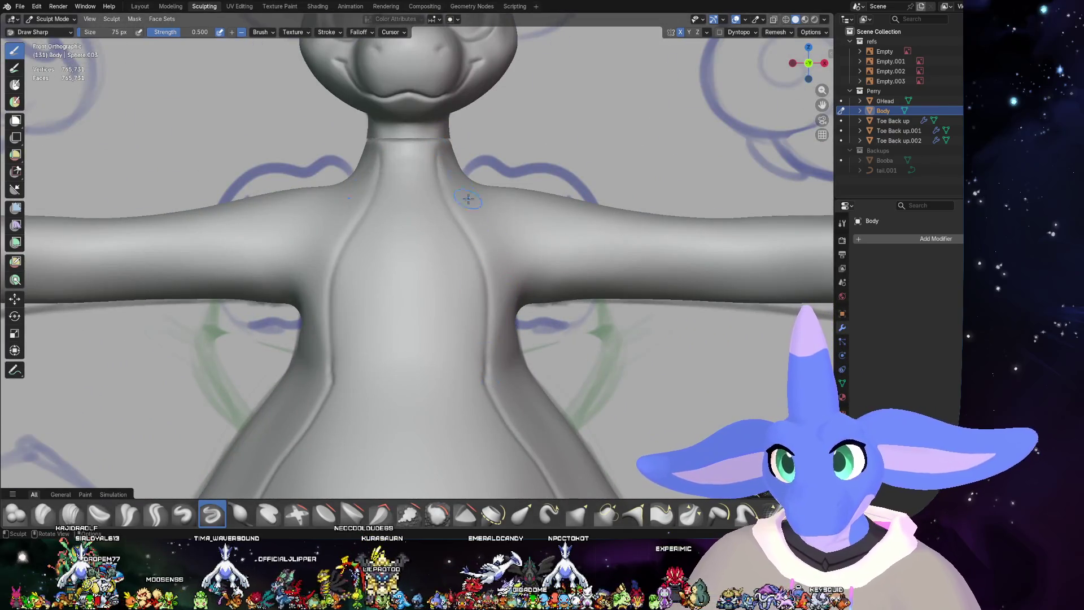
key(ctrl+shift+z)
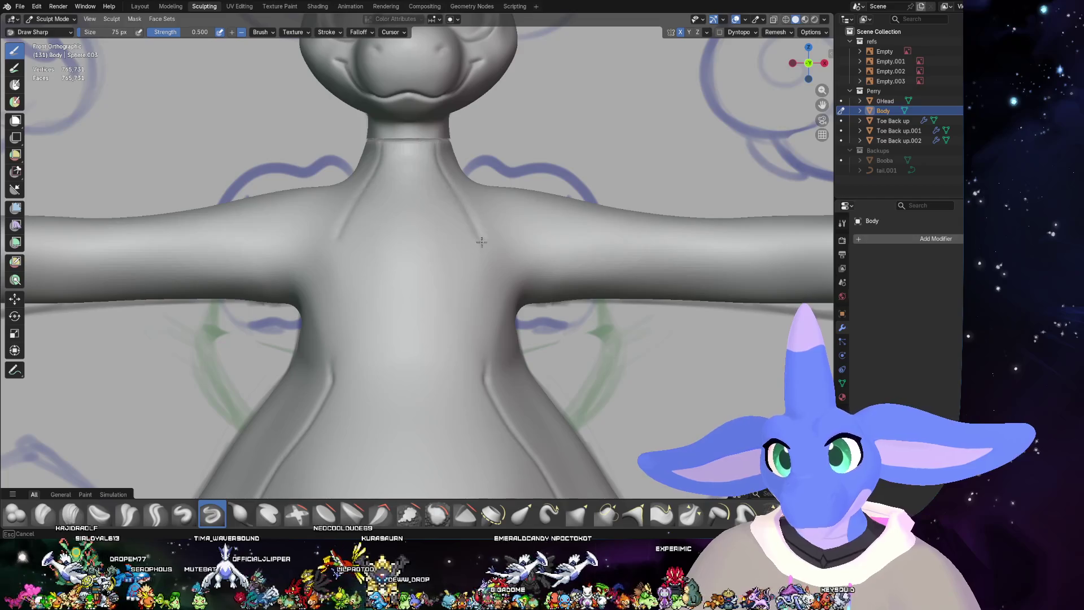
- Redraw and refine the chest creases, check them from the side with X-ray, then select Toe Back up
shift+drag(493, 398, 439, 140)
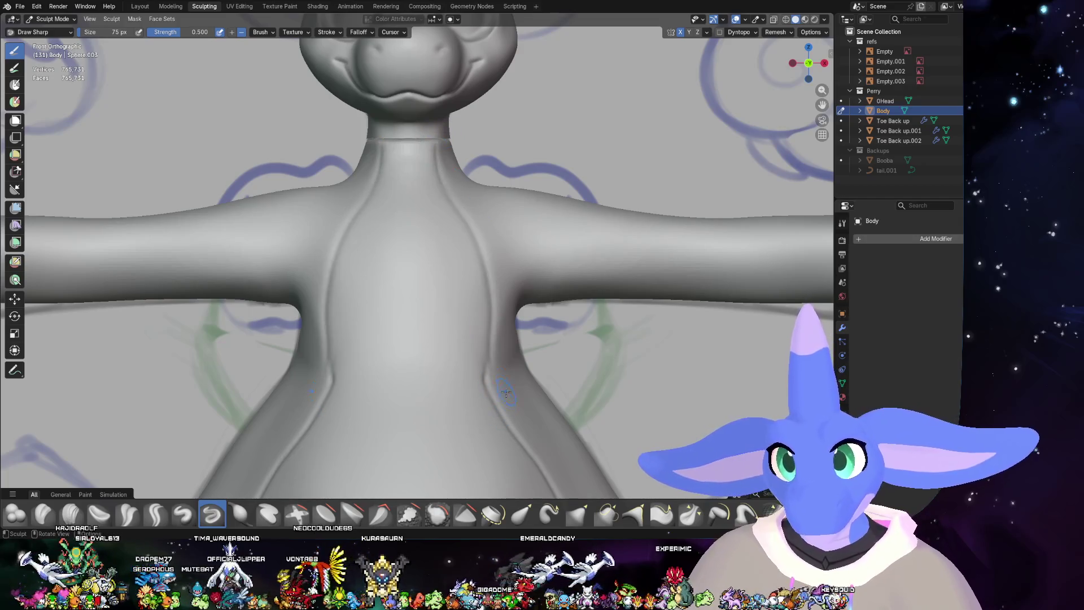
shift+drag(478, 240, 433, 140)
shift+drag(468, 232, 489, 373)
scroll(489, 373, down, 4)
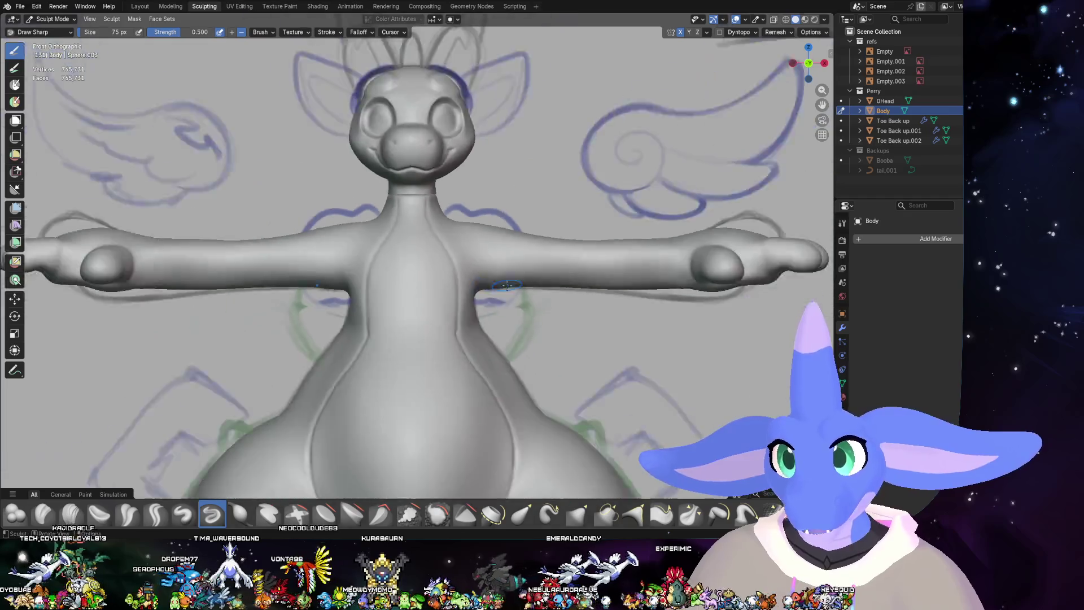
scroll(508, 340, down, 3)
mouse_move(526, 322)
middle_down()
mouse_move(580, 303)
mouse_move(468, 254)
middle_up()
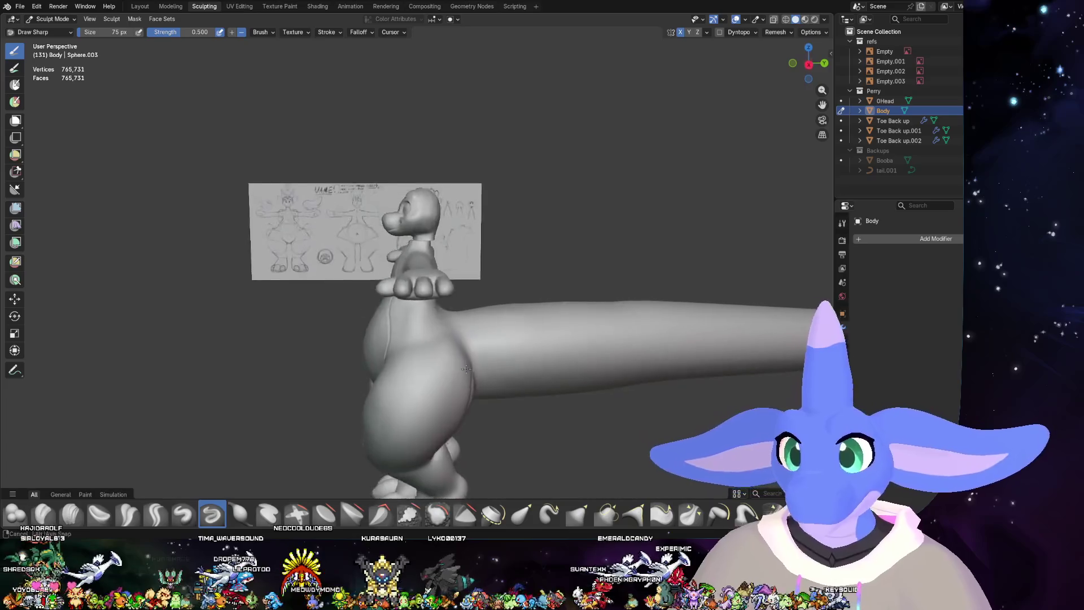
middle_drag(468, 255, 484, 339)
click(810, 66)
scroll(456, 318, up, 2)
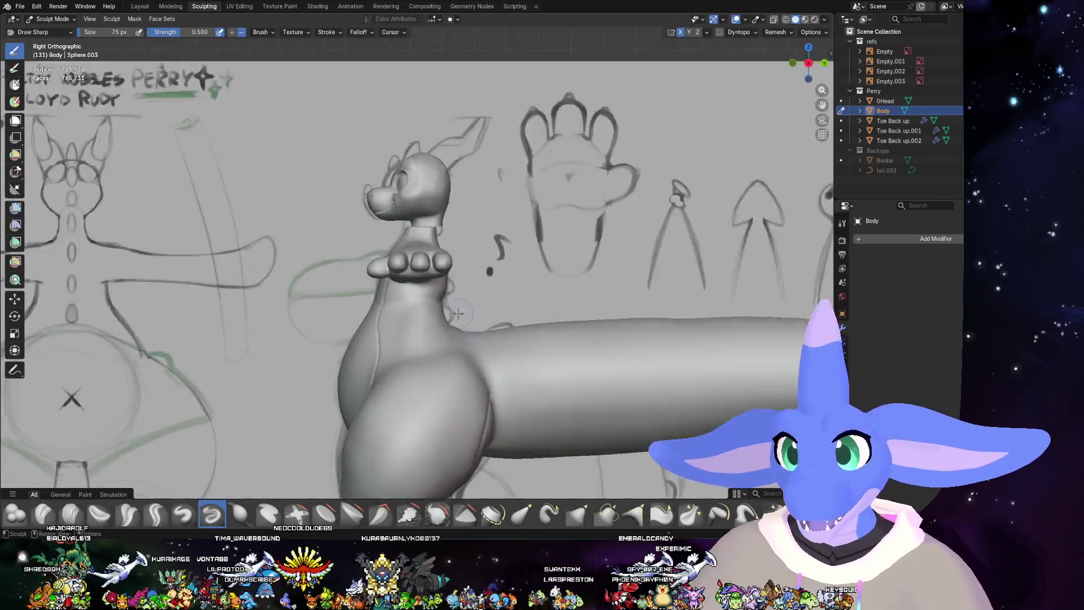
scroll(456, 319, up, 3)
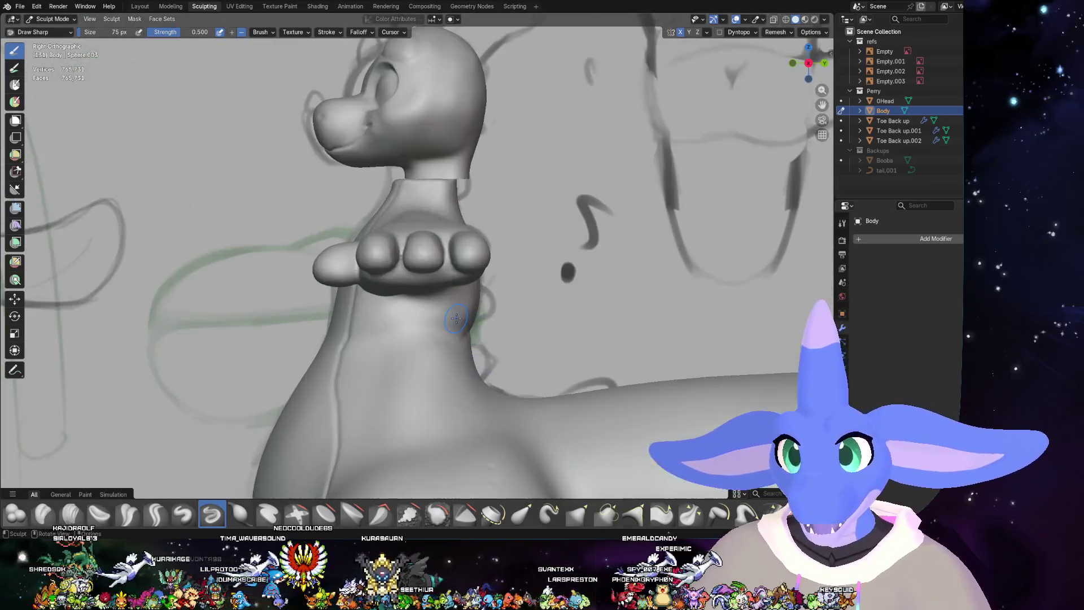
click(774, 19)
click(774, 19)
mouse_move(508, 255)
middle_down()
mouse_move(472, 316)
mouse_move(577, 356)
middle_up()
scroll(543, 339, down, 5)
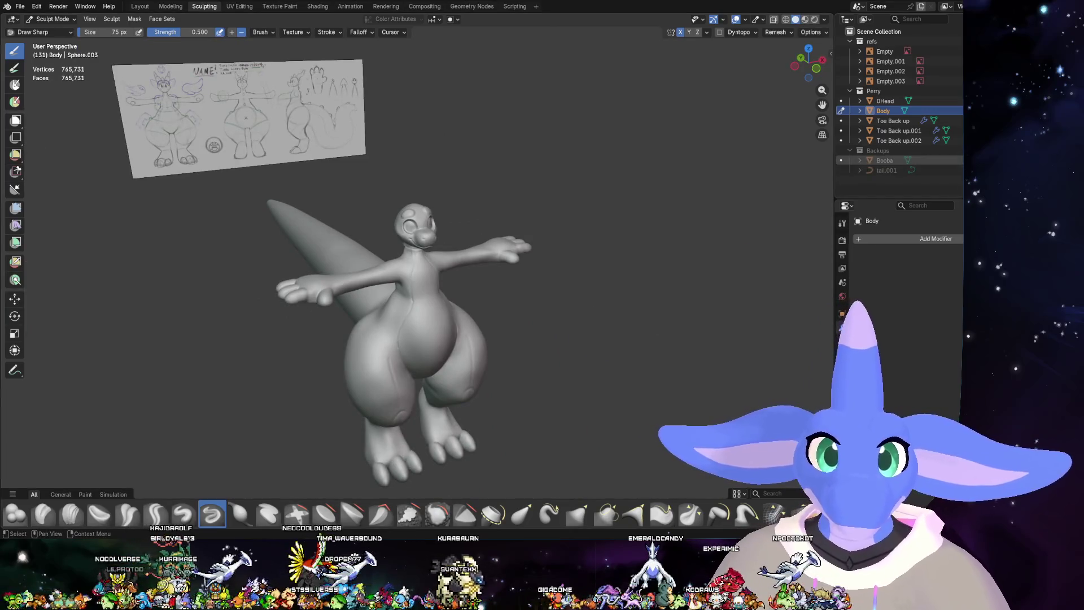
click(957, 161)
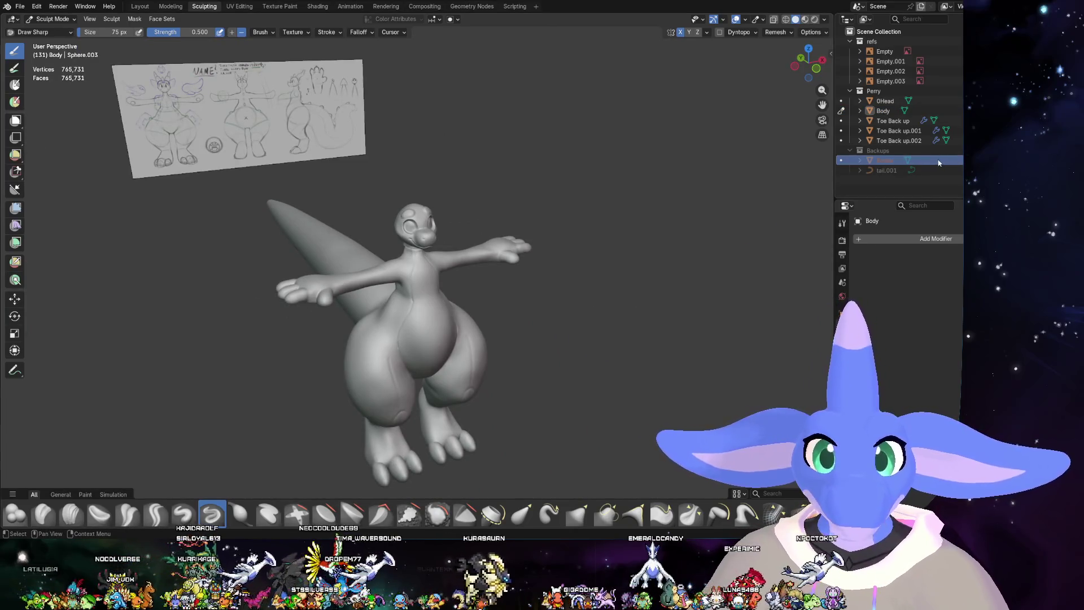
click(958, 121)
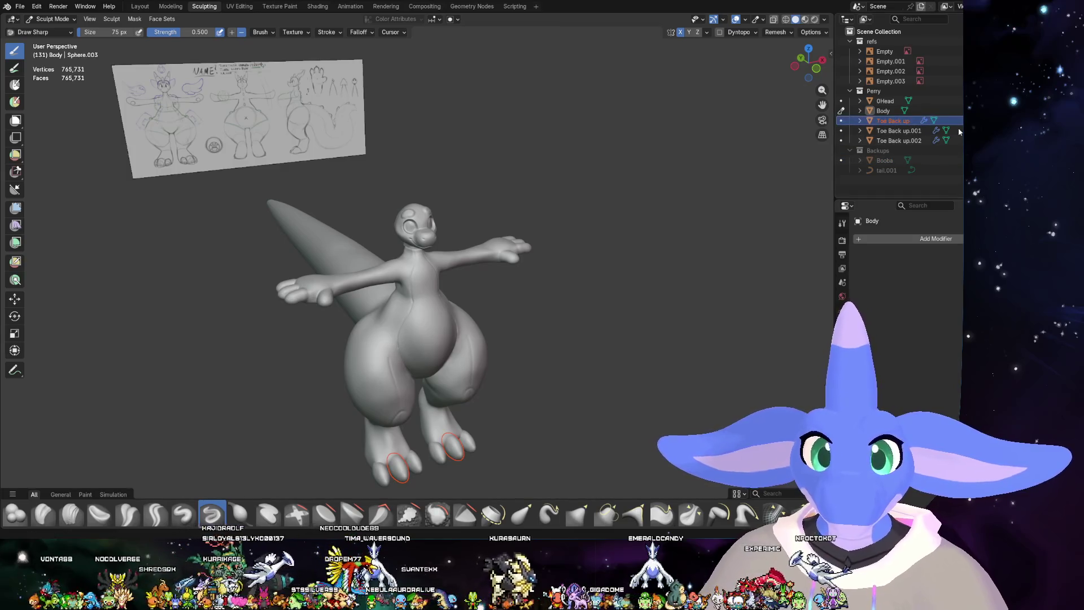
- In the Layout workspace, select the toe objects and Join them into Toe Back up, then deselect all
click(140, 6)
scroll(504, 413, down, 5)
mouse_move(505, 412)
middle_down()
mouse_move(467, 438)
mouse_move(477, 423)
mouse_move(399, 347)
middle_up()
scroll(509, 331, up, 5)
click(568, 326)
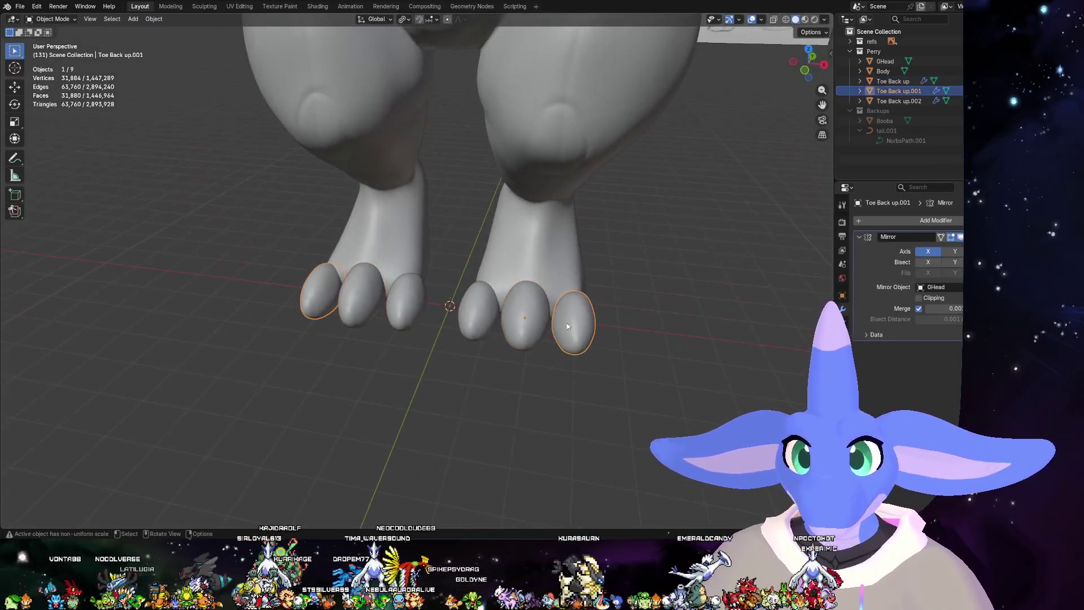
shift+click(523, 321)
right_click(521, 322)
click(516, 327)
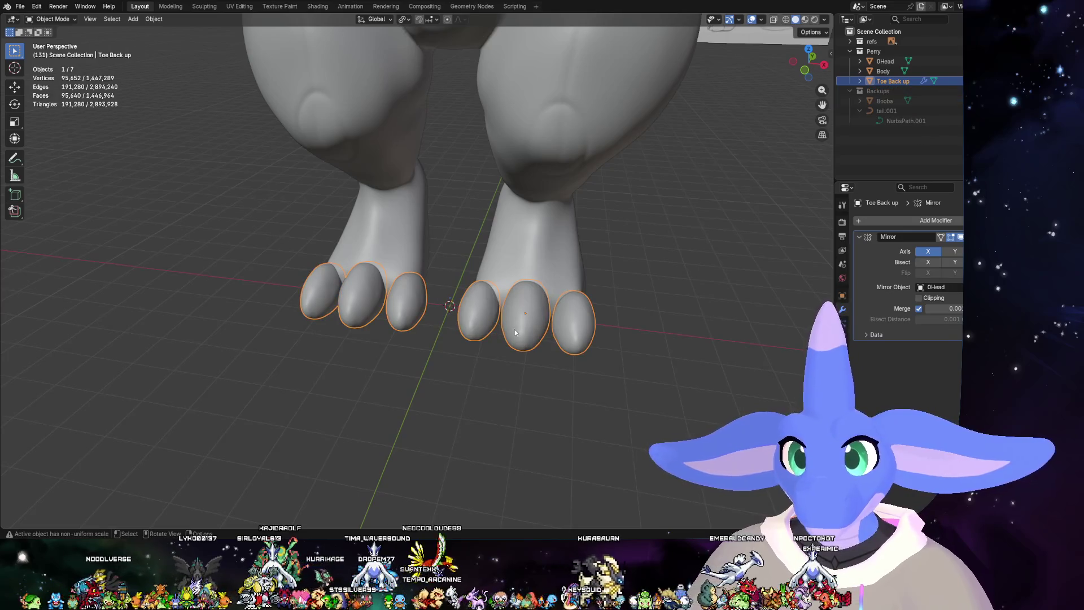
click(941, 237)
click(627, 350)
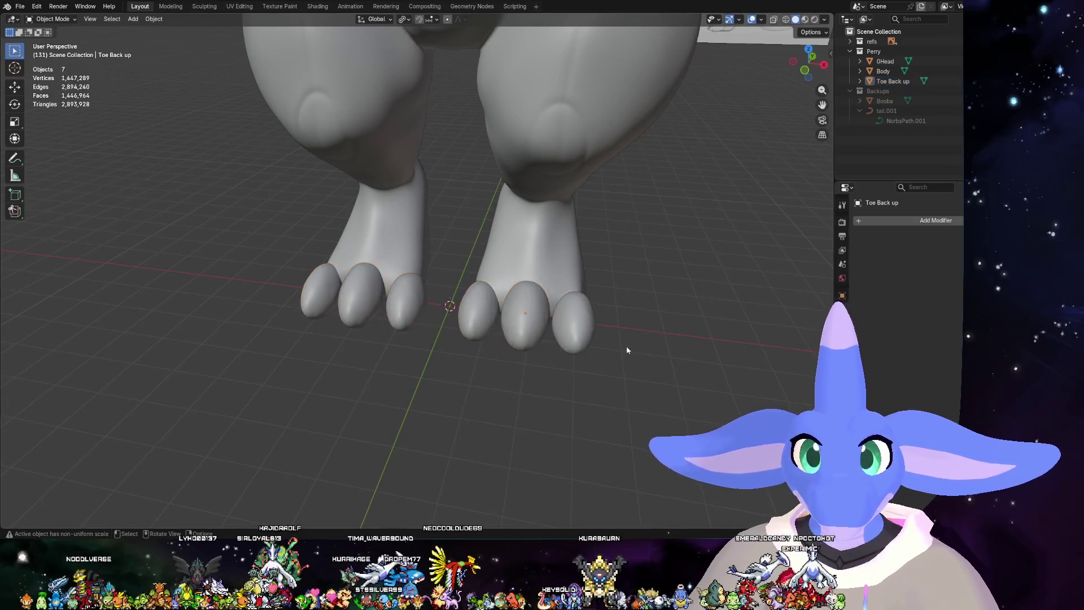
scroll(627, 350, down, 3)
scroll(584, 337, down, 1)
scroll(525, 322, down, 2)
scroll(464, 302, down, 1)
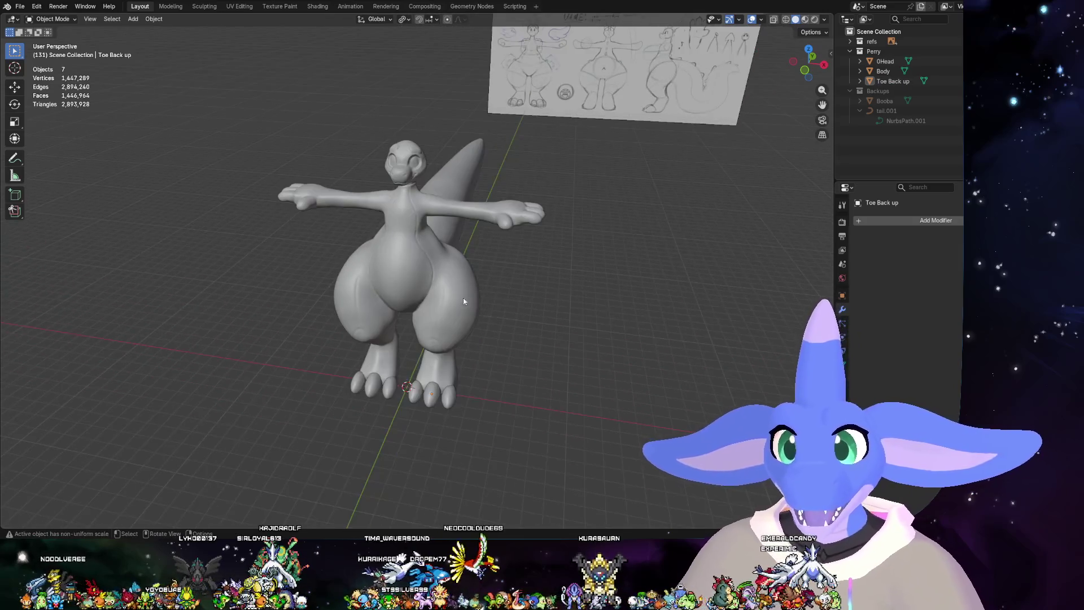
scroll(465, 302, down, 1)
scroll(440, 279, down, 1)
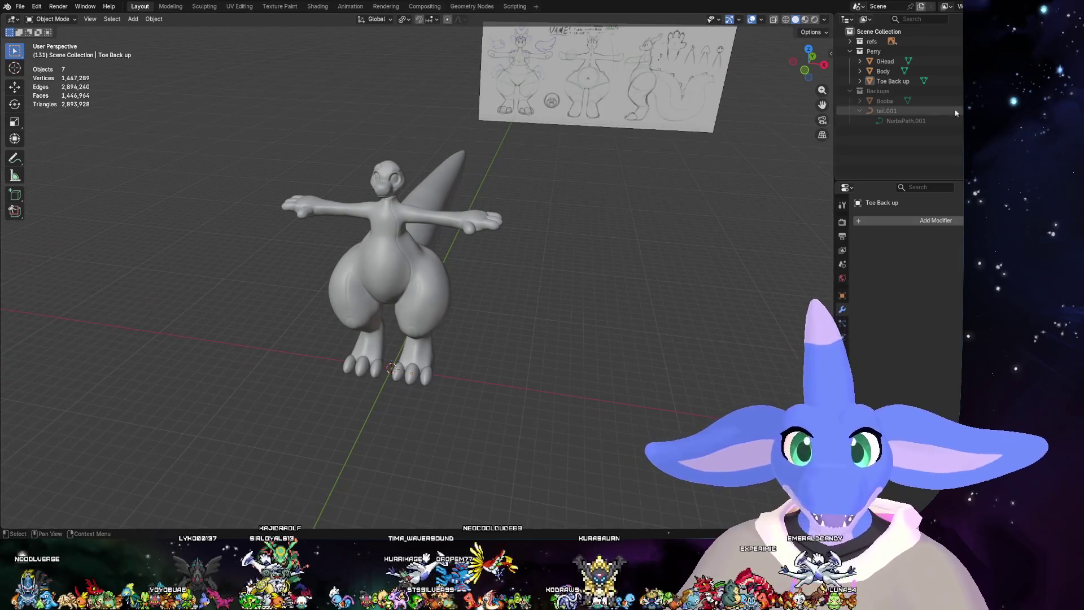
- Select the Booba chest object, scale it up and set its origin to its geometry
click(933, 100)
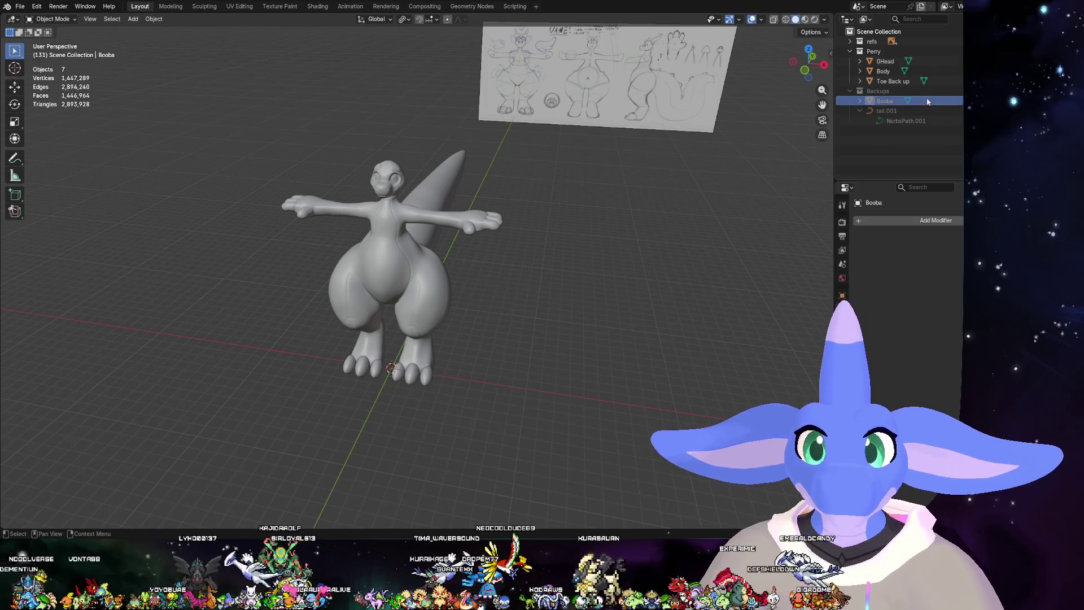
drag(923, 82, 890, 71)
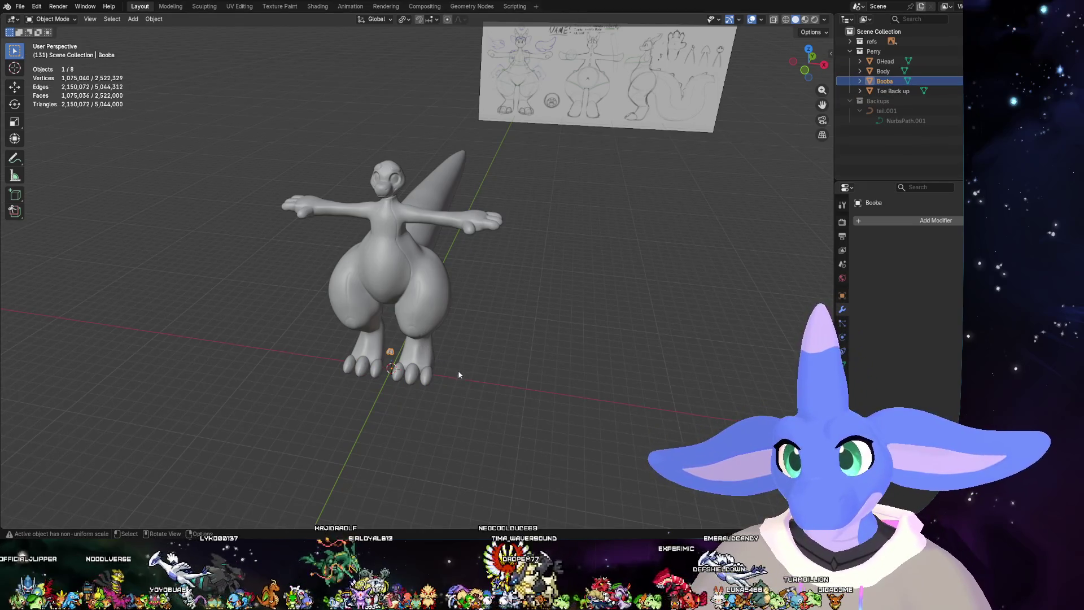
key(s)
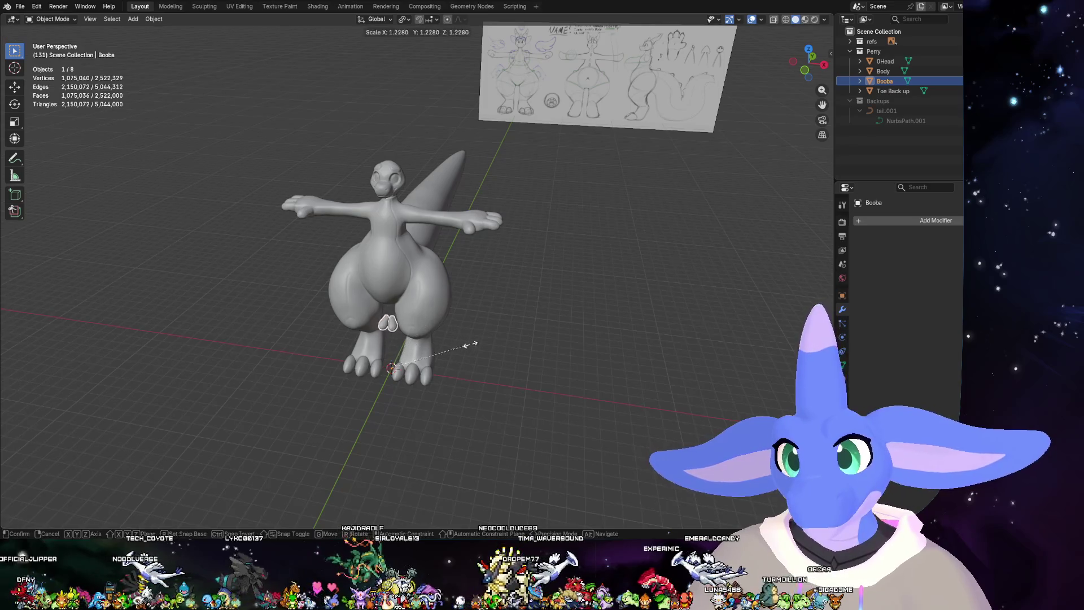
click(484, 351)
click(389, 322)
right_click(395, 336)
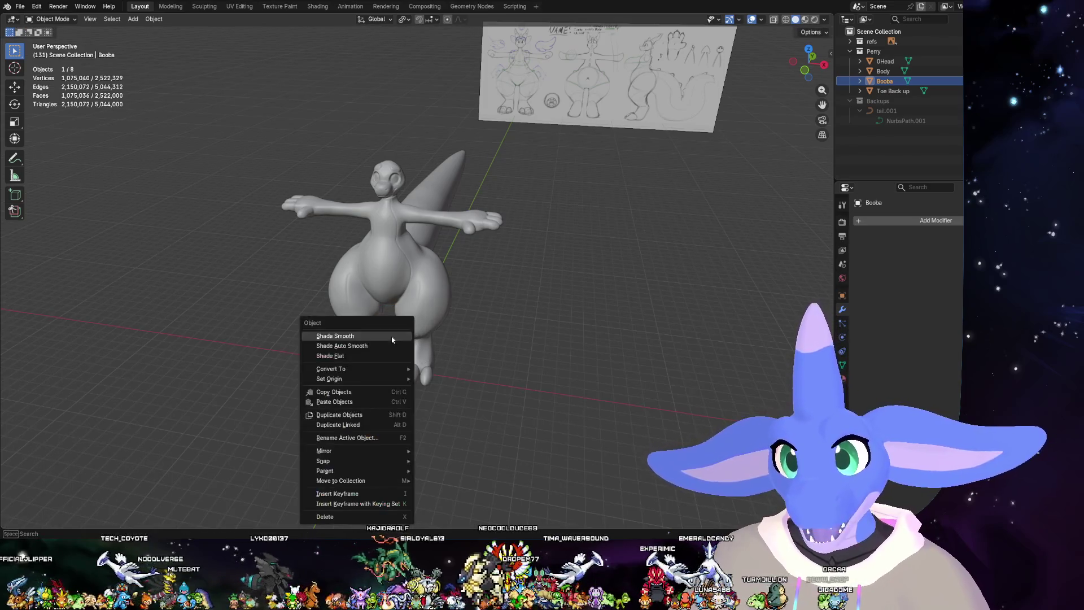
mouse_move(356, 379)
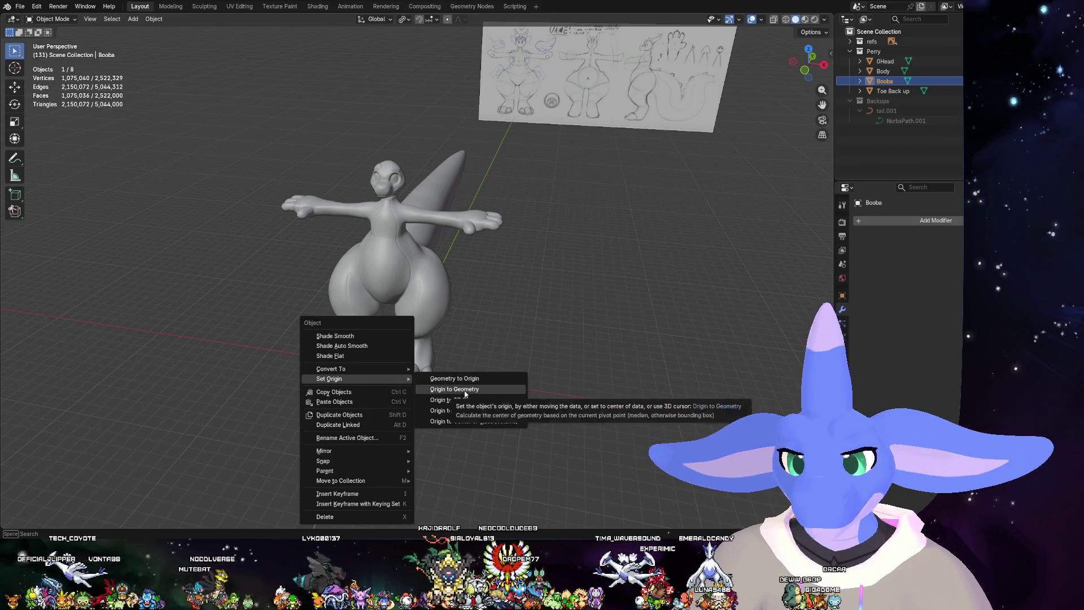
click(478, 389)
- Raise the chest object along Z, rescale it and push it forward along Y onto the torso
key(g)
click(433, 314)
key(g)
key(z)
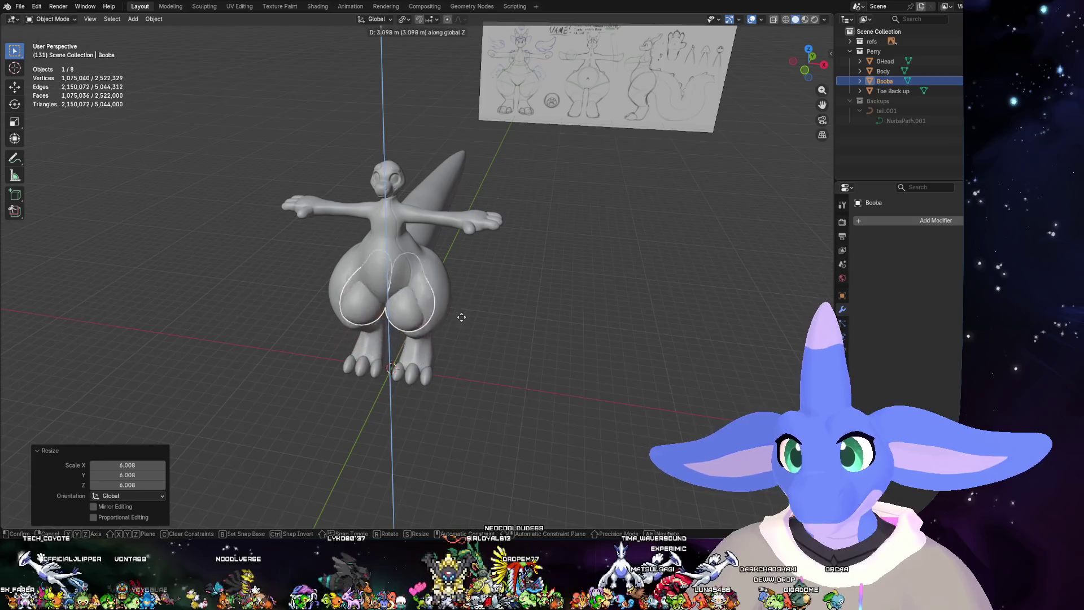
click(452, 271)
middle_drag(549, 288, 497, 296)
key(s)
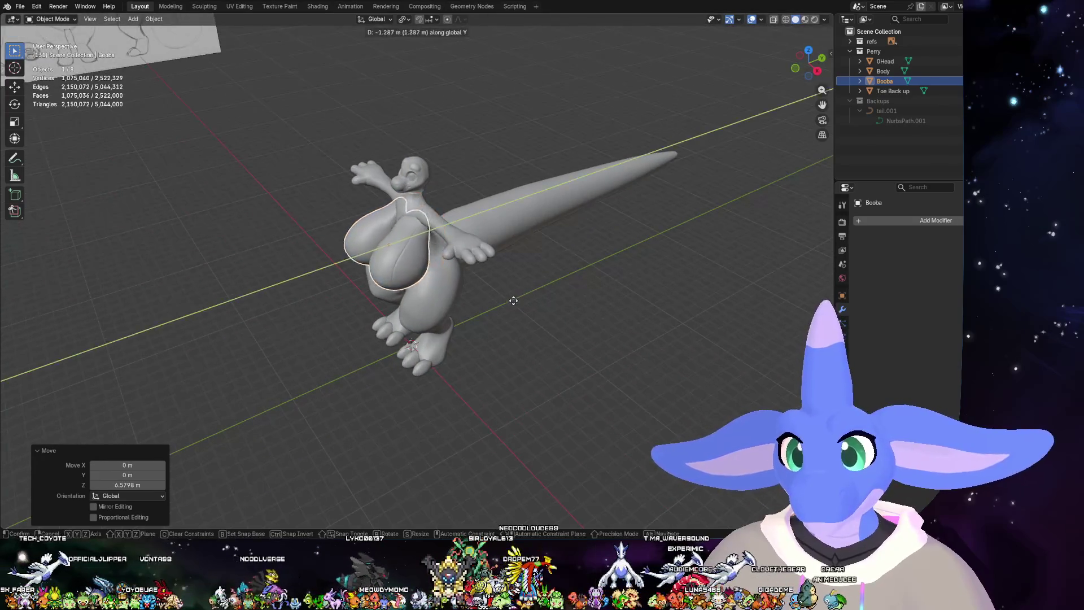
click(485, 294)
key(g)
key(y)
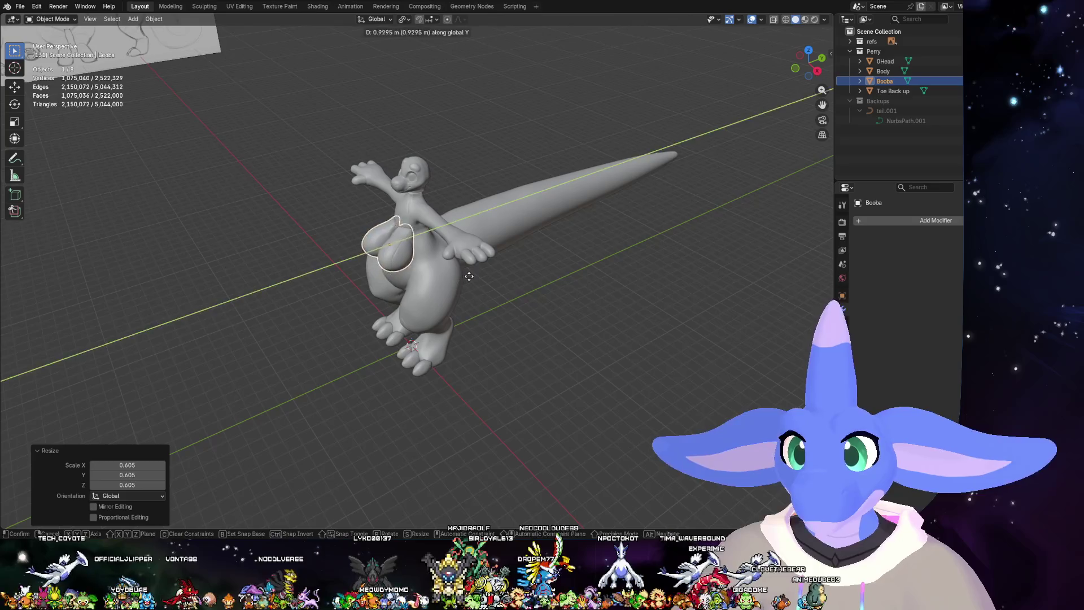
click(491, 283)
middle_drag(492, 283, 563, 265)
middle_drag(386, 215, 468, 290)
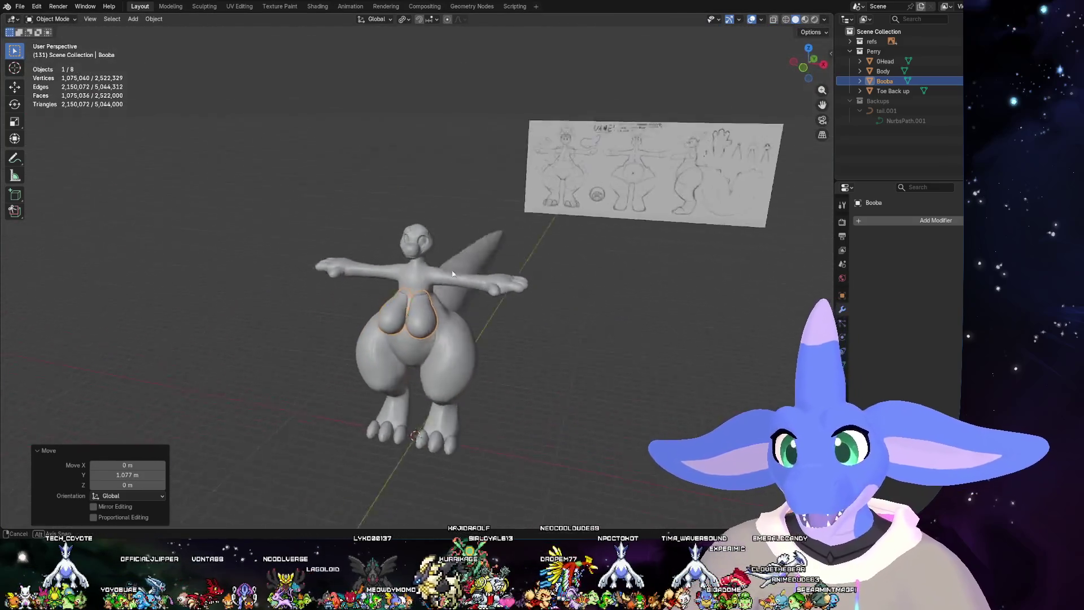
scroll(468, 290, up, 5)
- Lift the chest object further along Z, shrink it slightly and nudge it higher
key(g)
key(z)
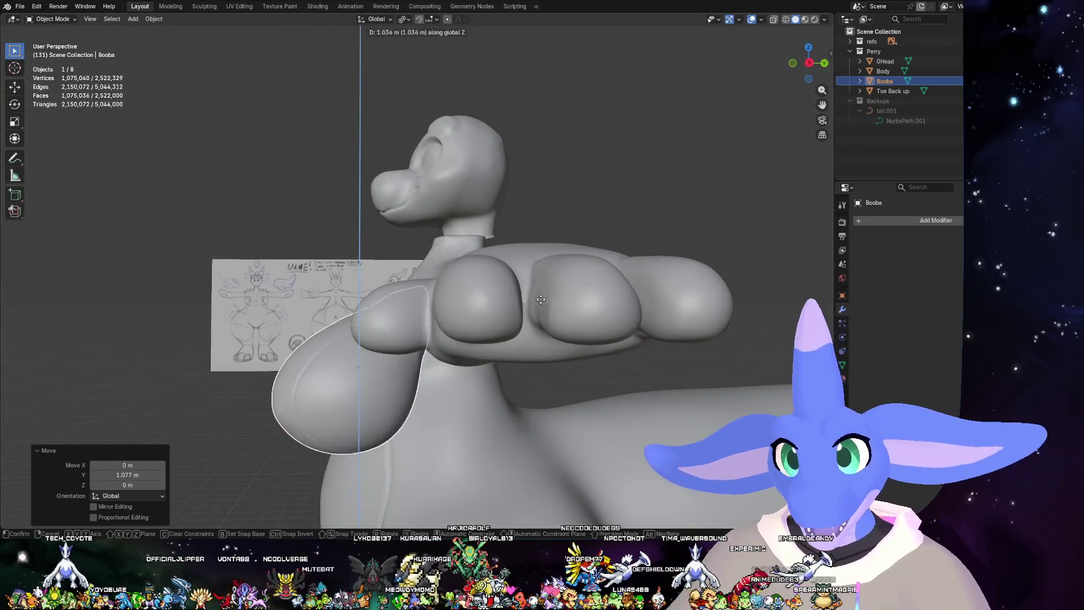
click(547, 330)
mouse_move(546, 331)
middle_down()
mouse_move(611, 352)
mouse_move(586, 358)
mouse_move(632, 328)
mouse_move(489, 328)
middle_up()
key(s)
click(584, 351)
key(g)
key(z)
click(632, 322)
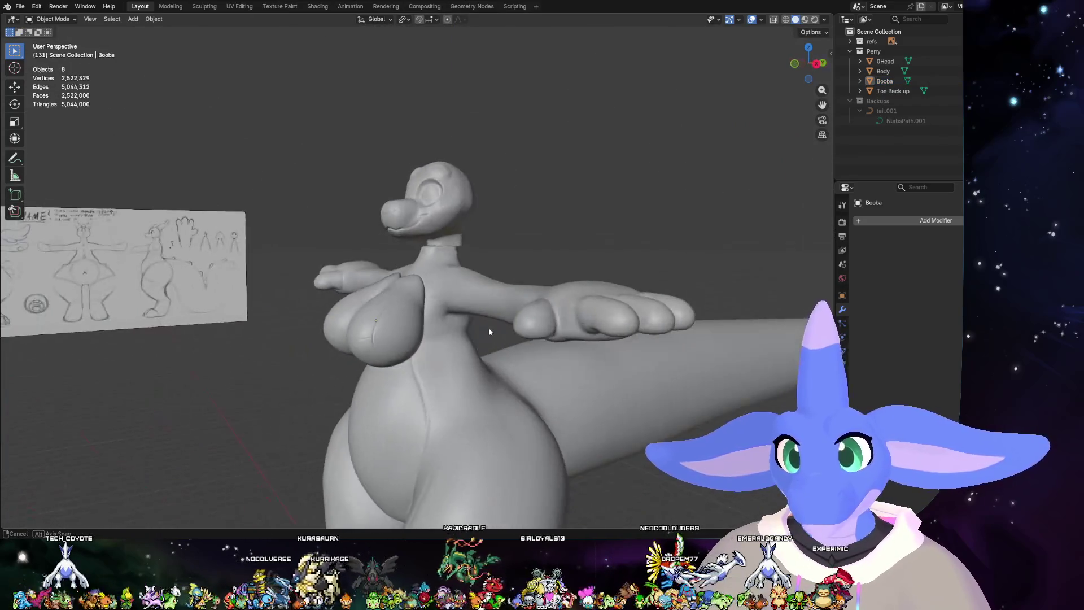
scroll(540, 341, down, 5)
scroll(510, 350, up, 2)
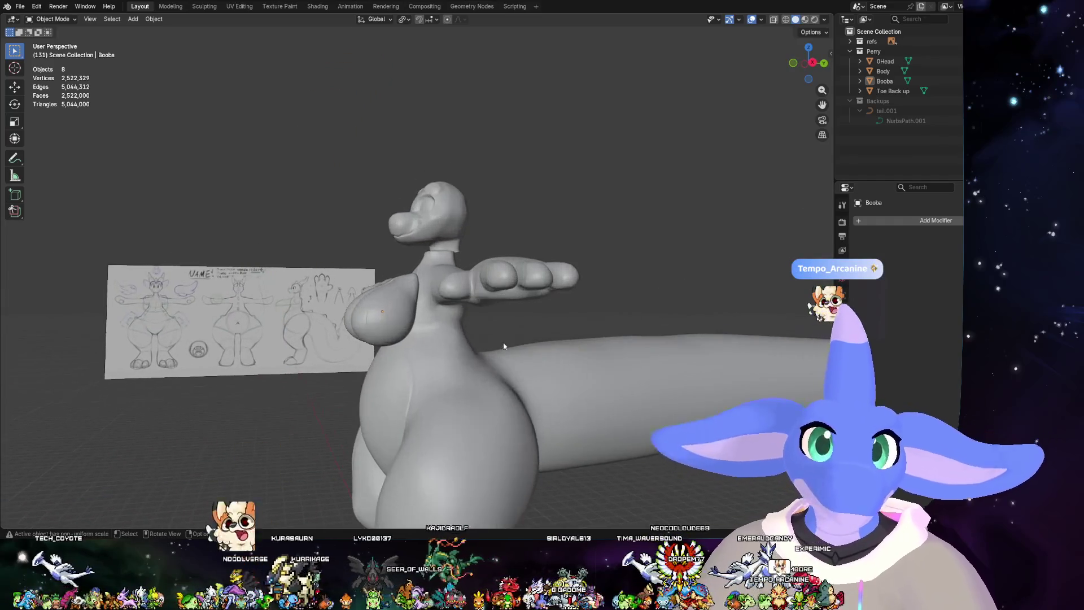
scroll(481, 341, up, 2)
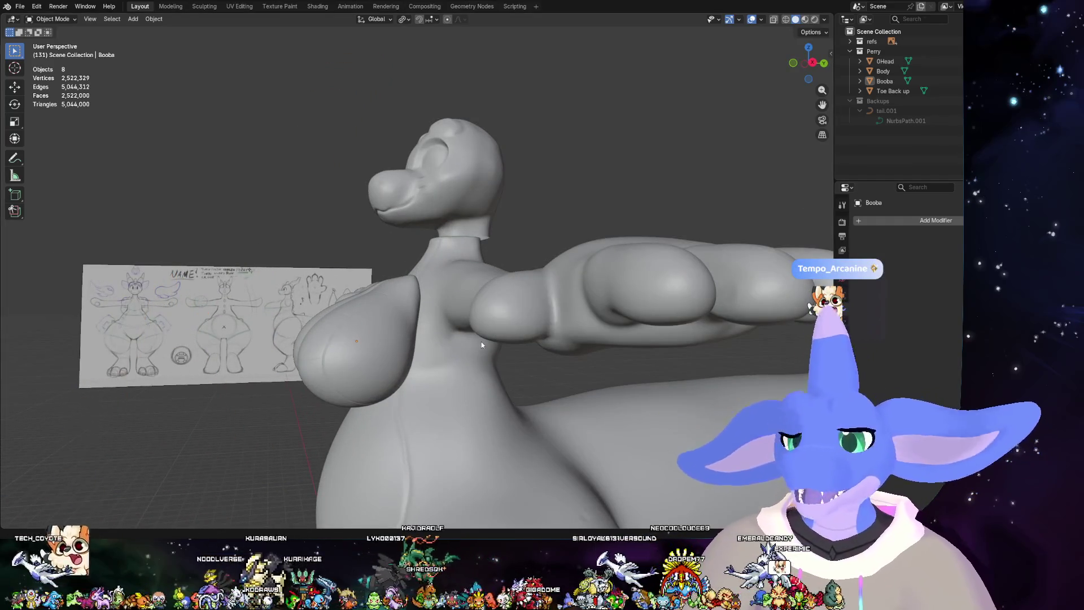
- Select the chest object and tilt it slightly about the X axis in two passes
mouse_move(481, 341)
middle_down()
mouse_move(536, 365)
mouse_move(460, 323)
mouse_move(499, 359)
mouse_move(491, 344)
middle_up()
click(460, 323)
key(r)
key(x)
click(499, 358)
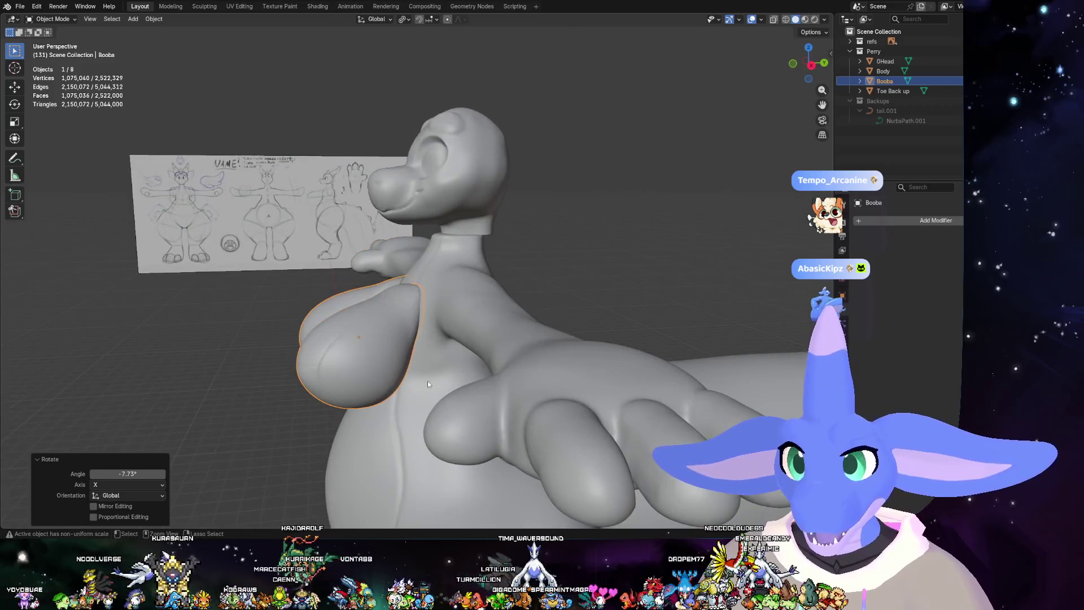
mouse_move(428, 384)
middle_down()
mouse_move(480, 335)
mouse_move(483, 360)
mouse_move(632, 330)
mouse_move(549, 369)
middle_up()
key(r)
key(x)
click(479, 354)
- Push the chest object back along Y and lower it along Z onto the torso, then select the body
key(g)
key(y)
click(486, 355)
key(g)
key(z)
click(511, 366)
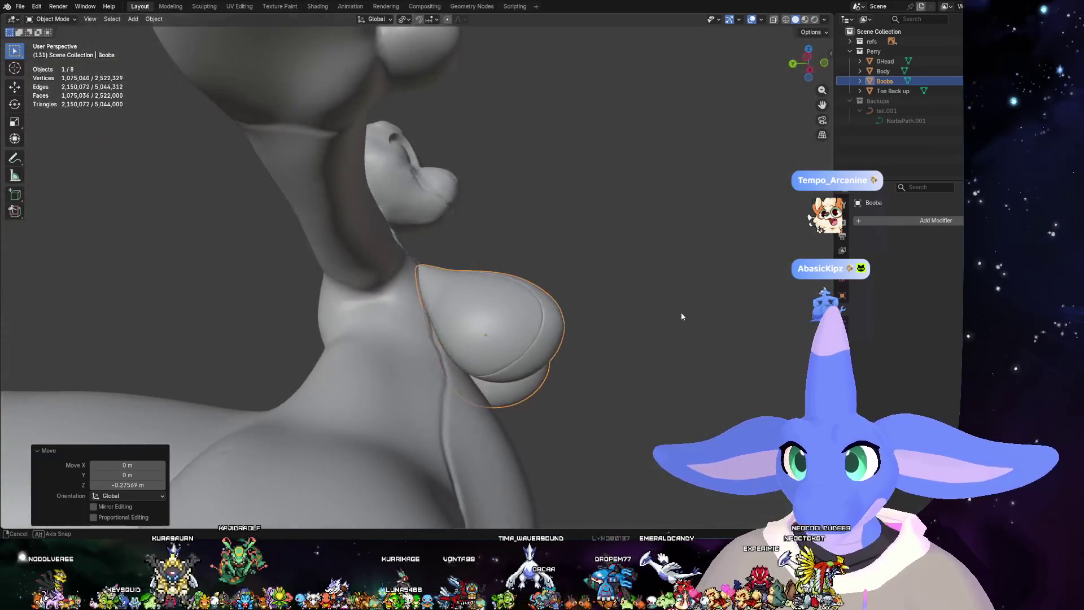
click(548, 365)
scroll(549, 362, down, 5)
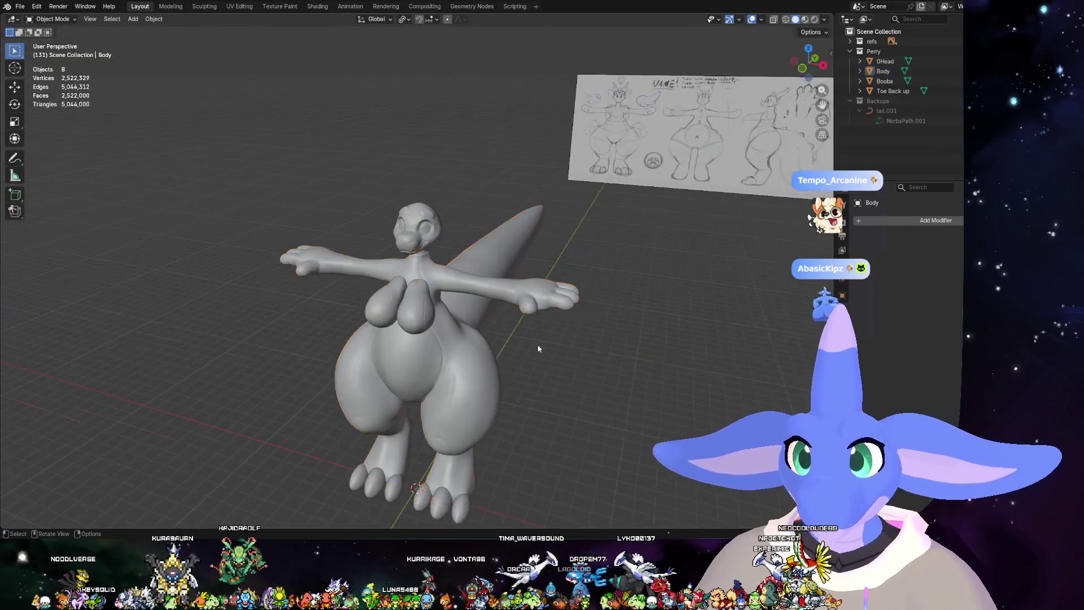
- Hide the chest object, inspect the bare torso and neck, then show it again from the Outliner
mouse_move(549, 362)
middle_down()
mouse_move(596, 342)
mouse_move(605, 323)
middle_up()
scroll(593, 331, up, 3)
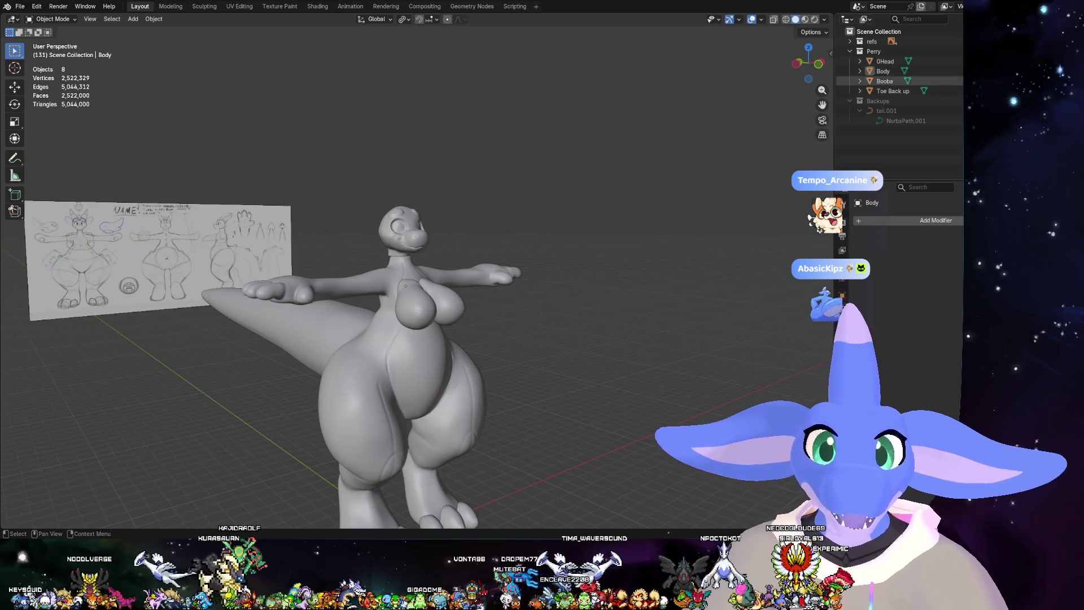
key(h)
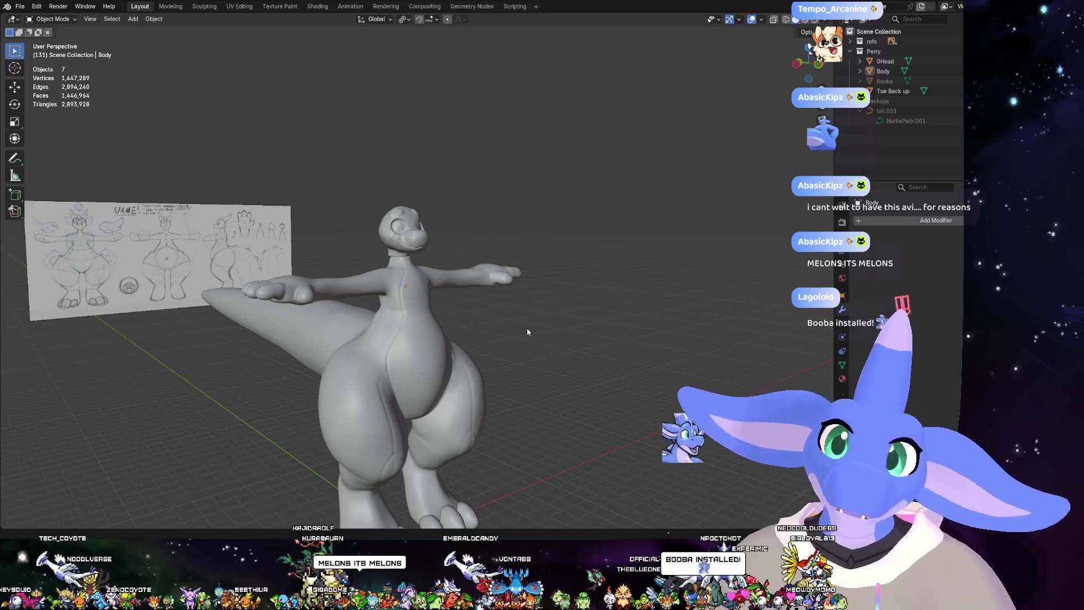
mouse_move(564, 349)
middle_down()
mouse_move(498, 365)
mouse_move(558, 334)
middle_up()
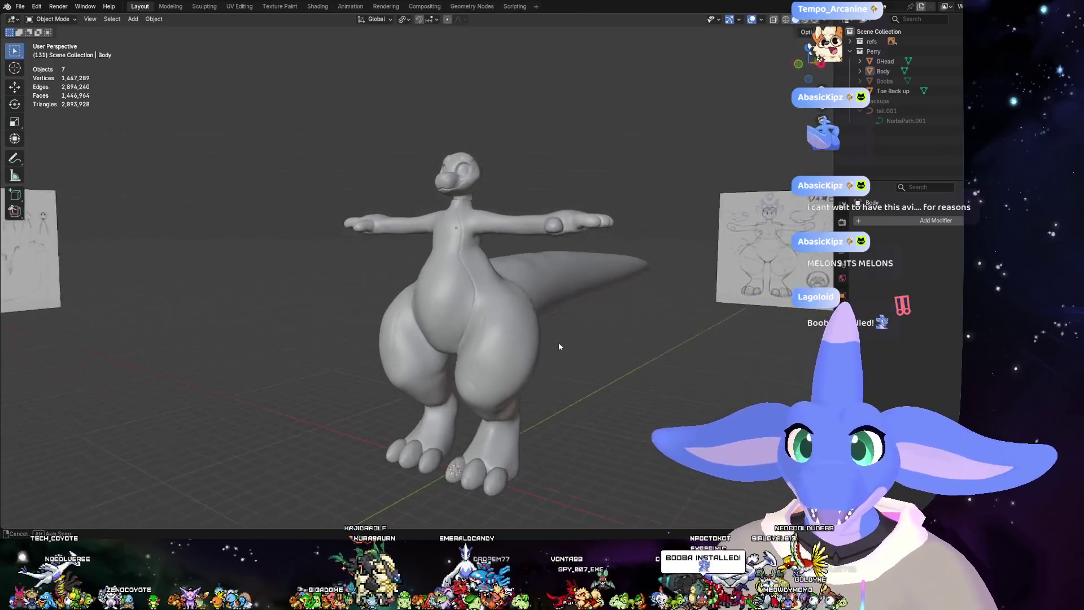
scroll(495, 188, up, 3)
shift+middle_drag(564, 134, 482, 234)
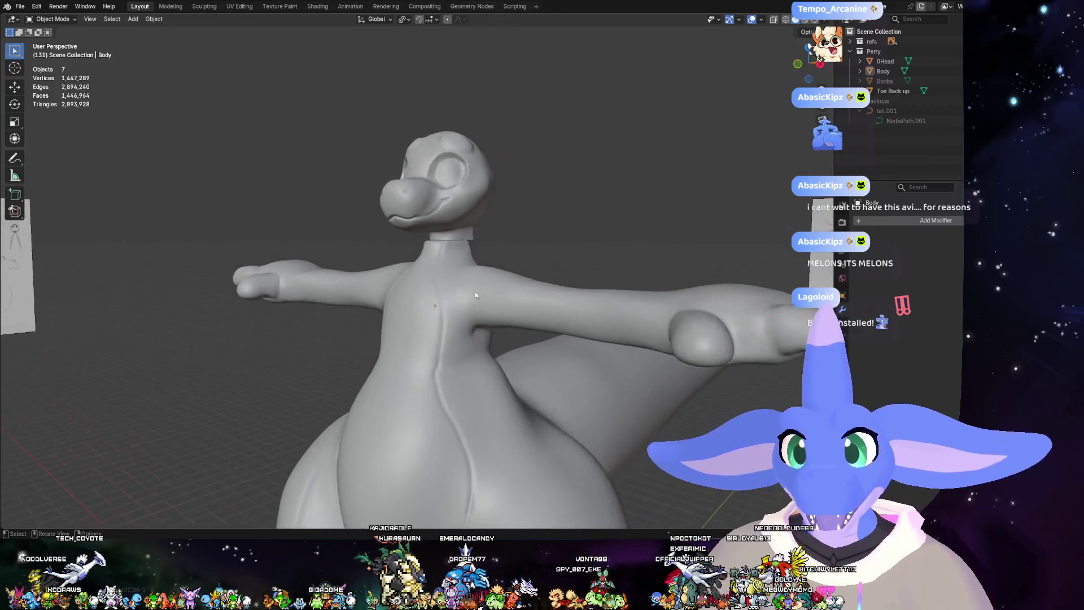
scroll(482, 234, up, 2)
scroll(584, 220, up, 2)
scroll(583, 220, down, 3)
scroll(555, 225, down, 1)
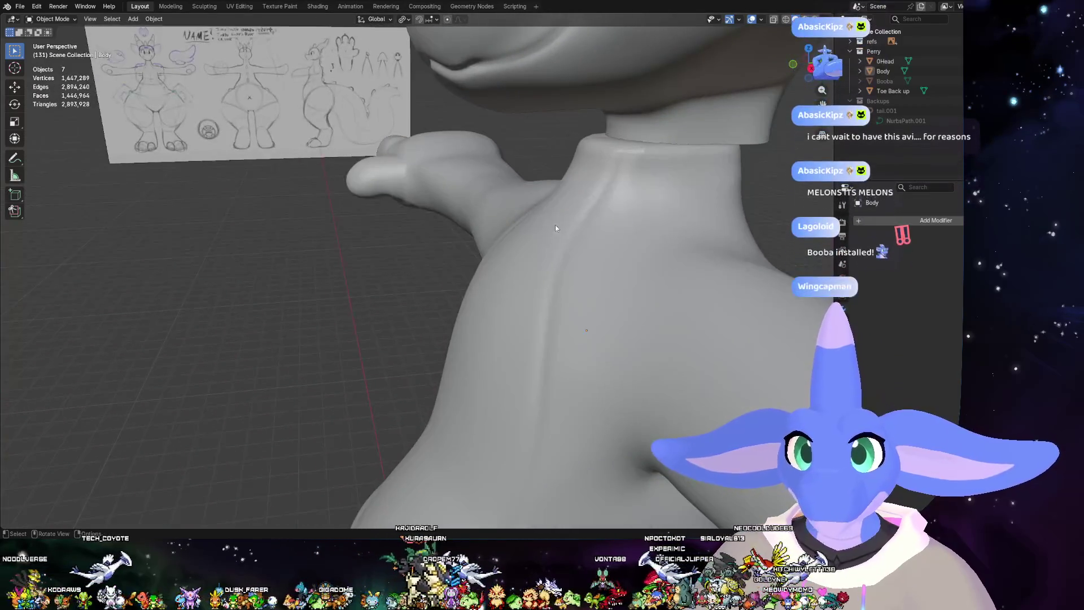
scroll(585, 220, down, 2)
scroll(584, 220, down, 2)
middle_drag(493, 304, 547, 284)
scroll(547, 284, up, 2)
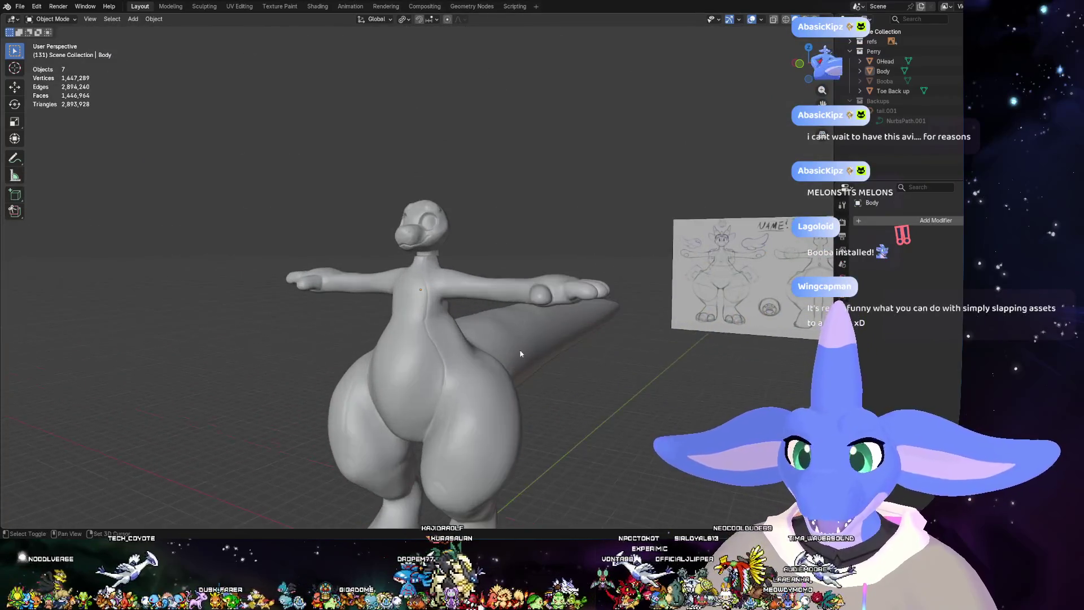
scroll(579, 246, up, 1)
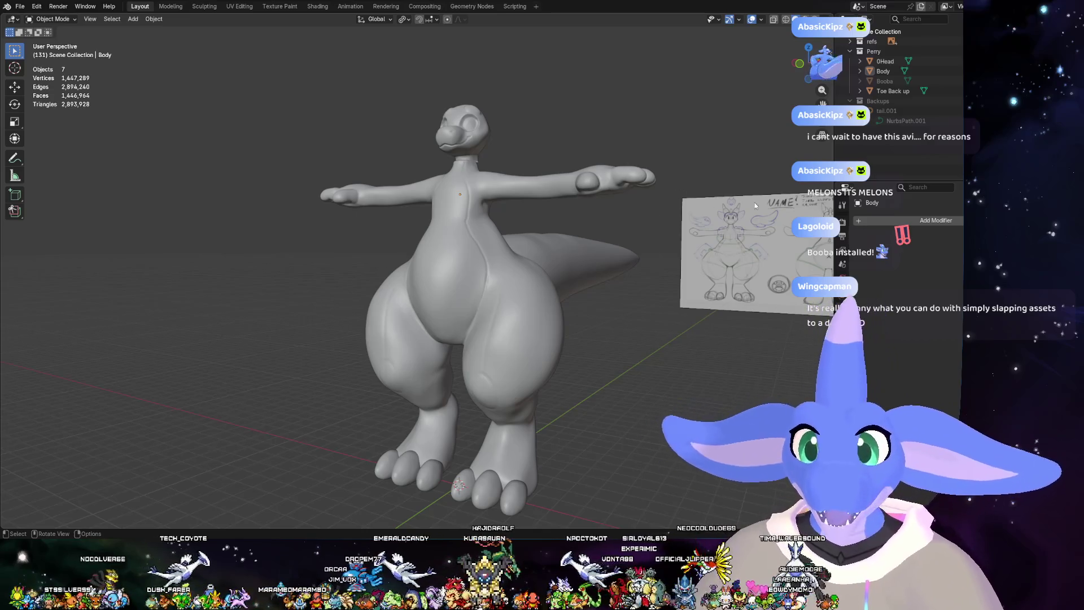
click(949, 81)
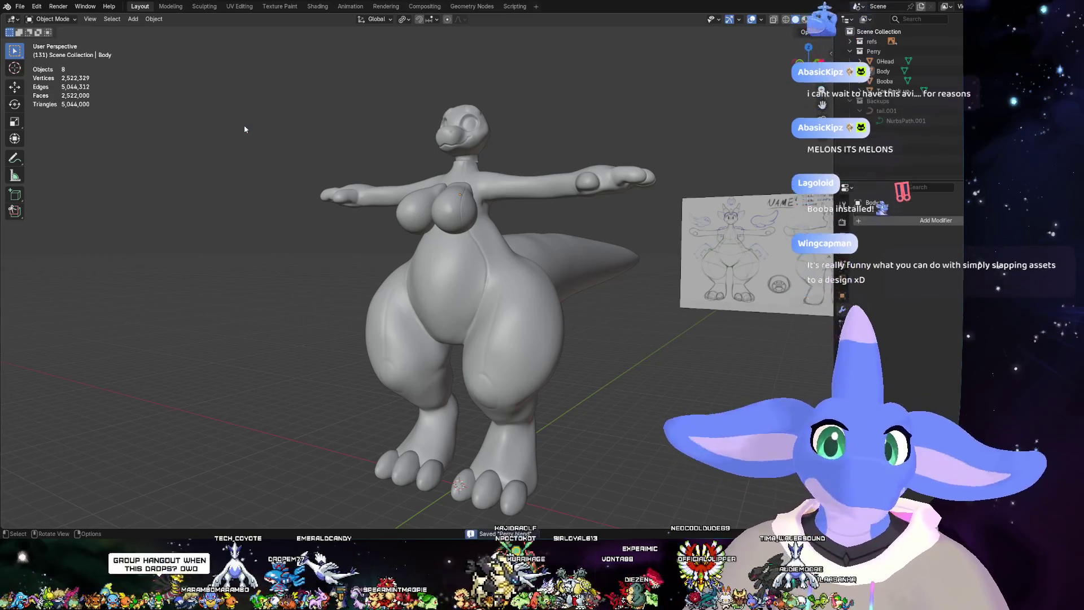
key(ctrl+s)
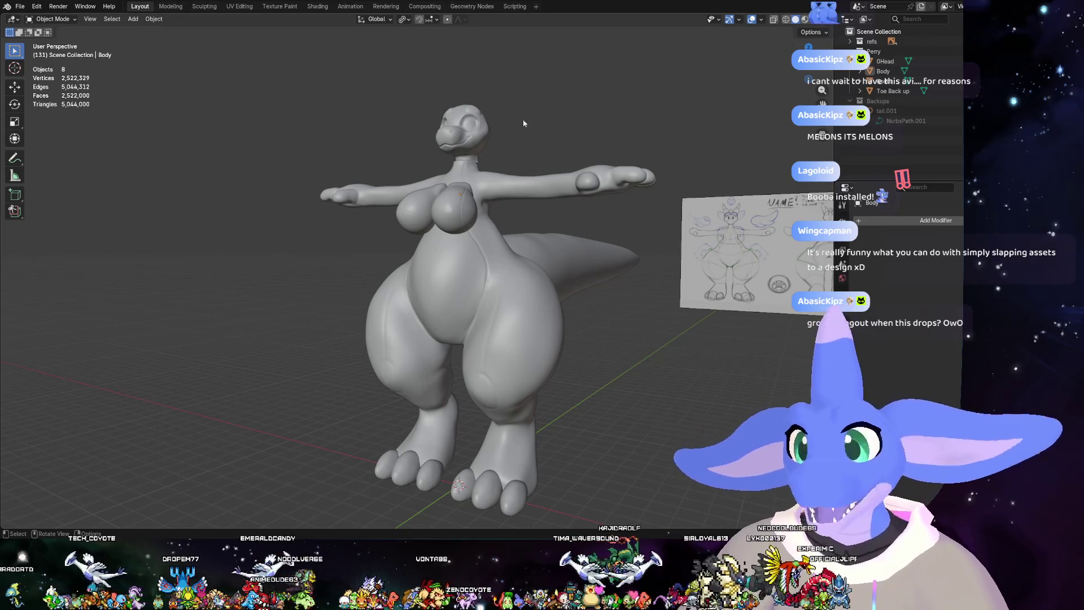
middle_drag(524, 124, 513, 176)
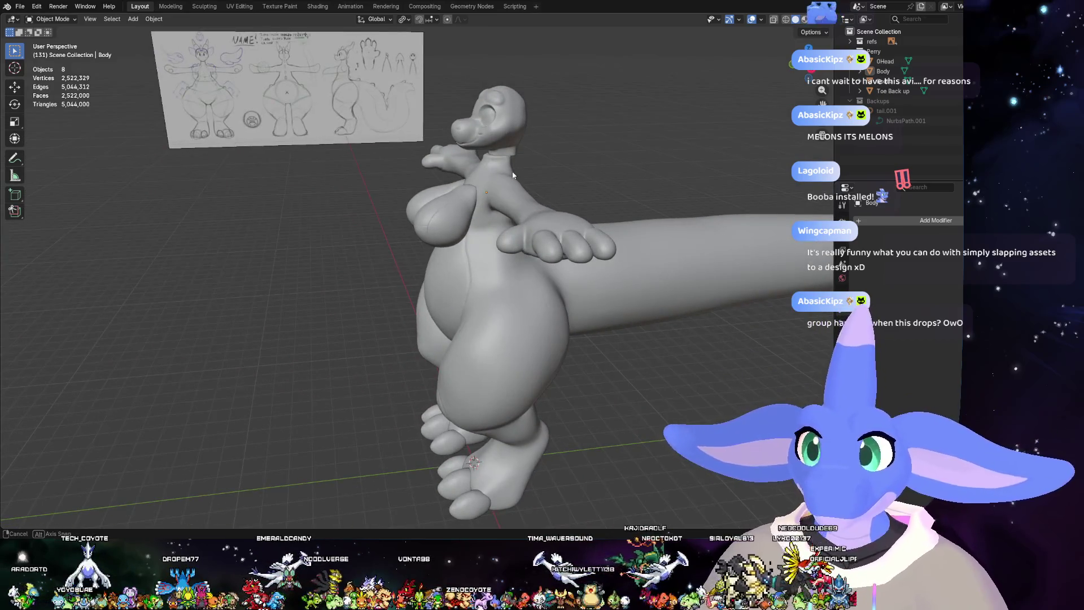
mouse_move(513, 176)
middle_down()
mouse_move(539, 158)
mouse_move(521, 159)
middle_up()
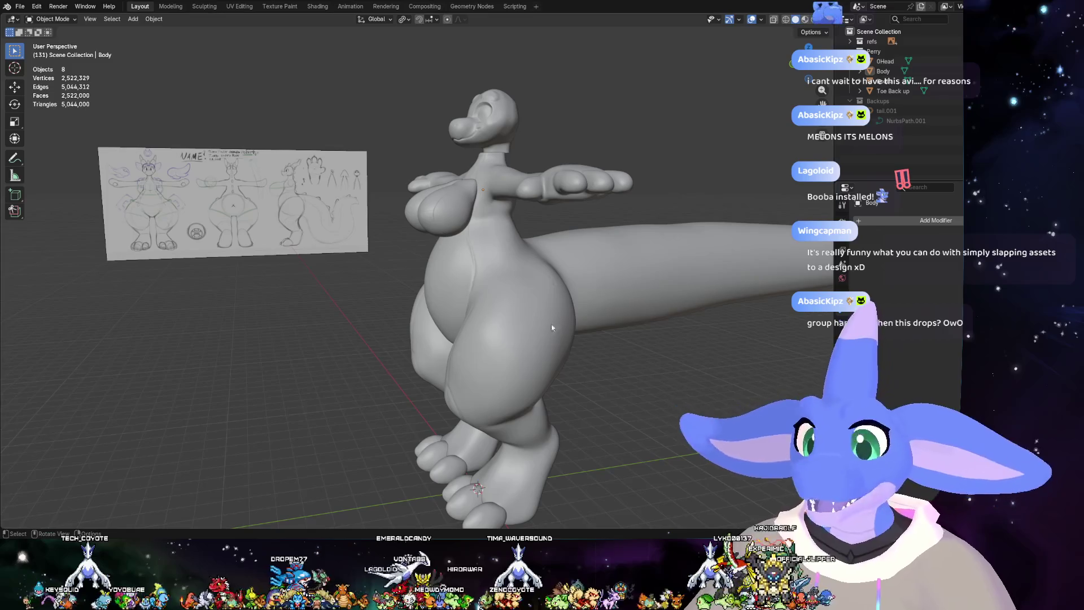
middle_drag(488, 228, 561, 239)
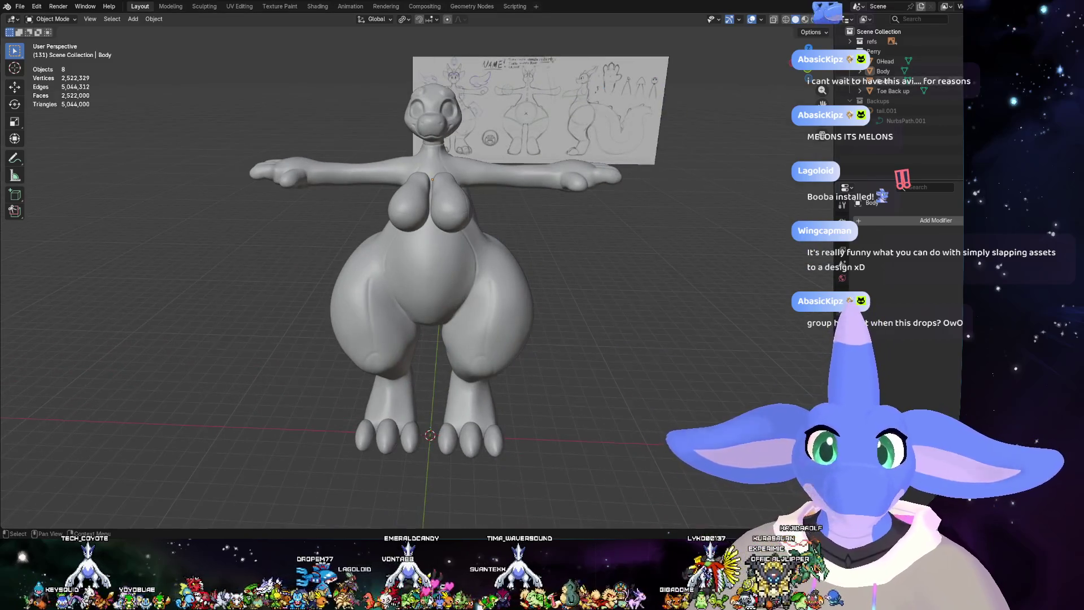
key(Delete)
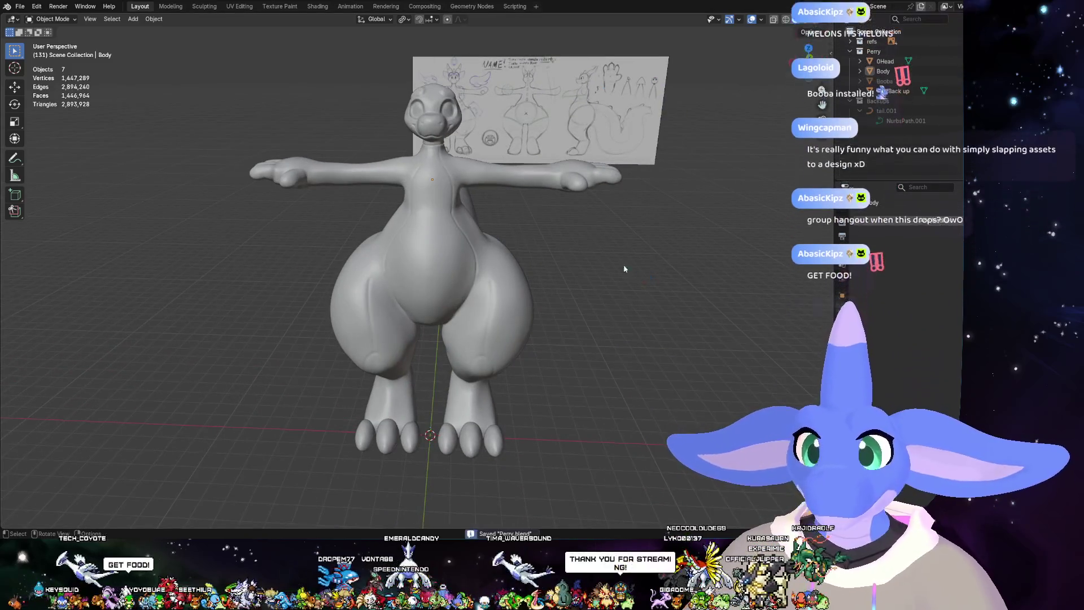
- Save the file with Ctrl+S and orbit around the dragon's tail, side and back
key(ctrl+s)
mouse_move(646, 276)
middle_down()
mouse_move(567, 236)
mouse_move(569, 250)
middle_up()
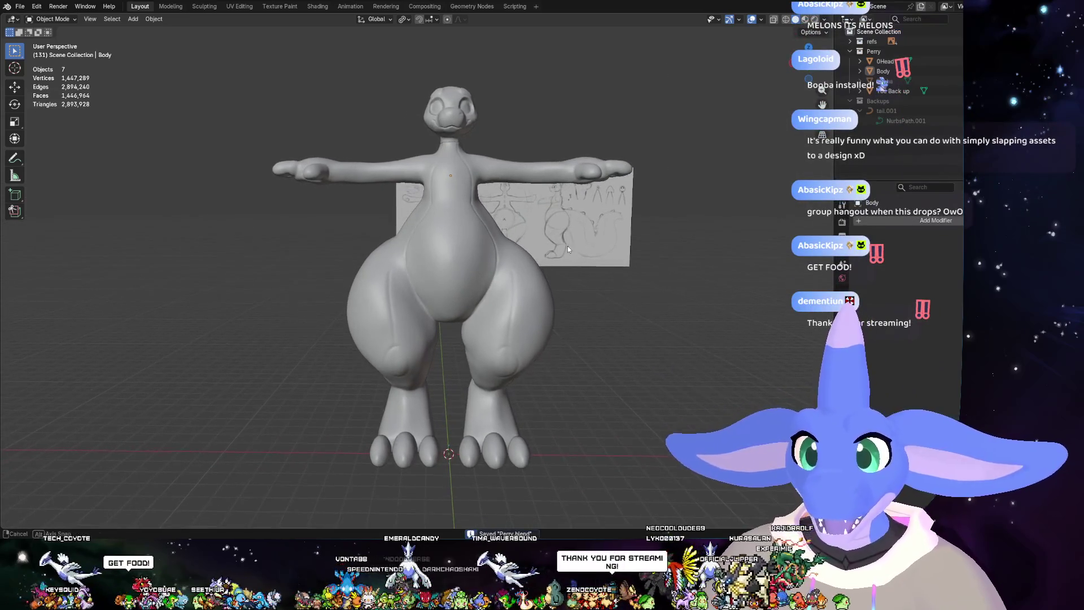
mouse_move(645, 225)
middle_down()
mouse_move(585, 232)
mouse_move(680, 231)
mouse_move(669, 232)
middle_up()
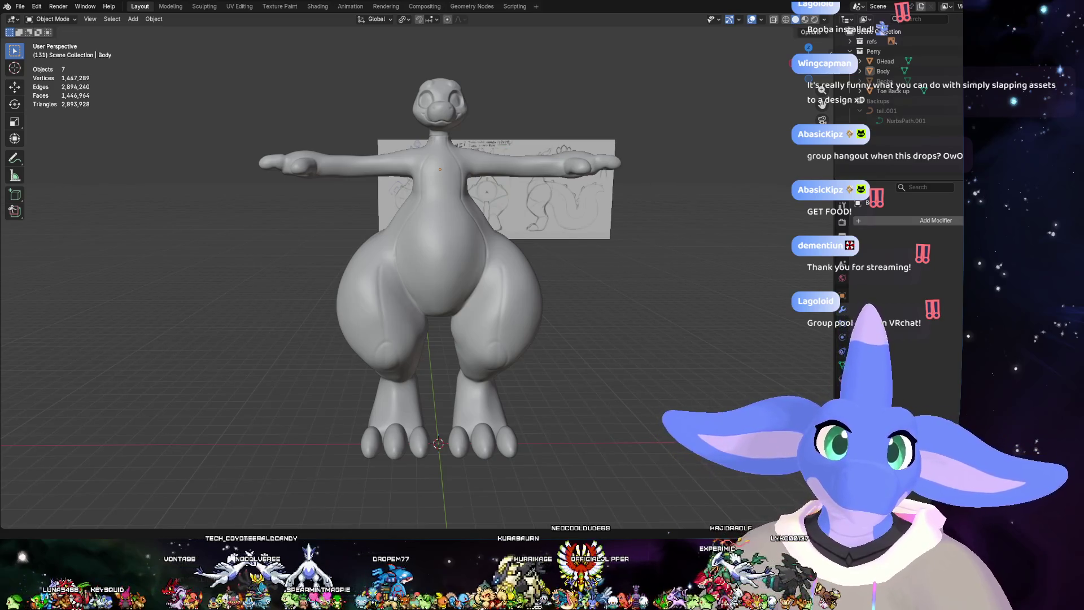
mouse_move(813, 315)
middle_down()
mouse_move(650, 323)
mouse_move(646, 337)
middle_up()
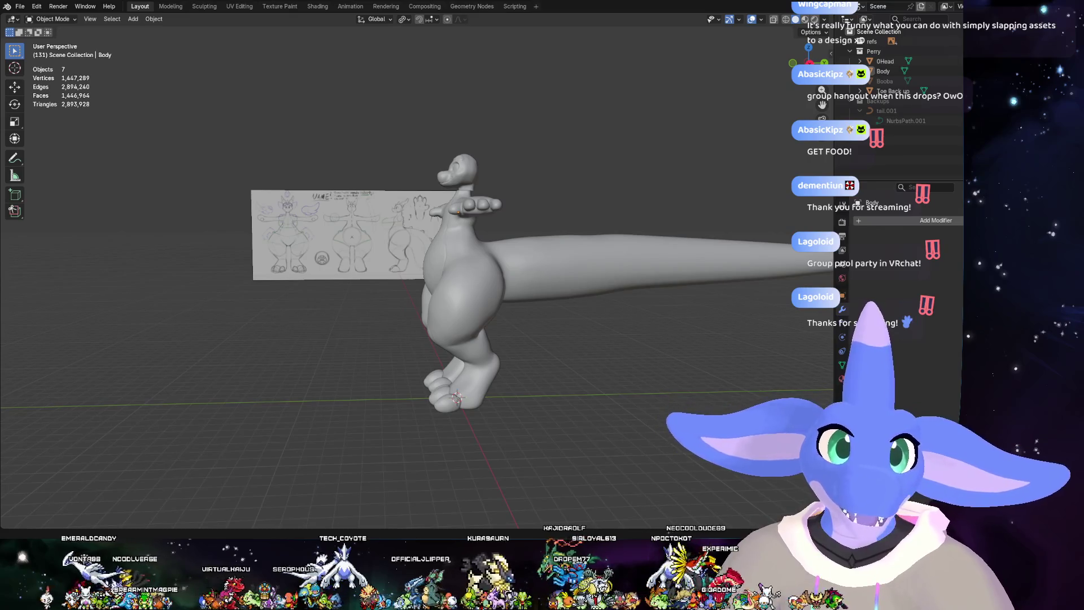
mouse_move(382, 330)
middle_down()
mouse_move(514, 329)
mouse_move(535, 317)
middle_up()
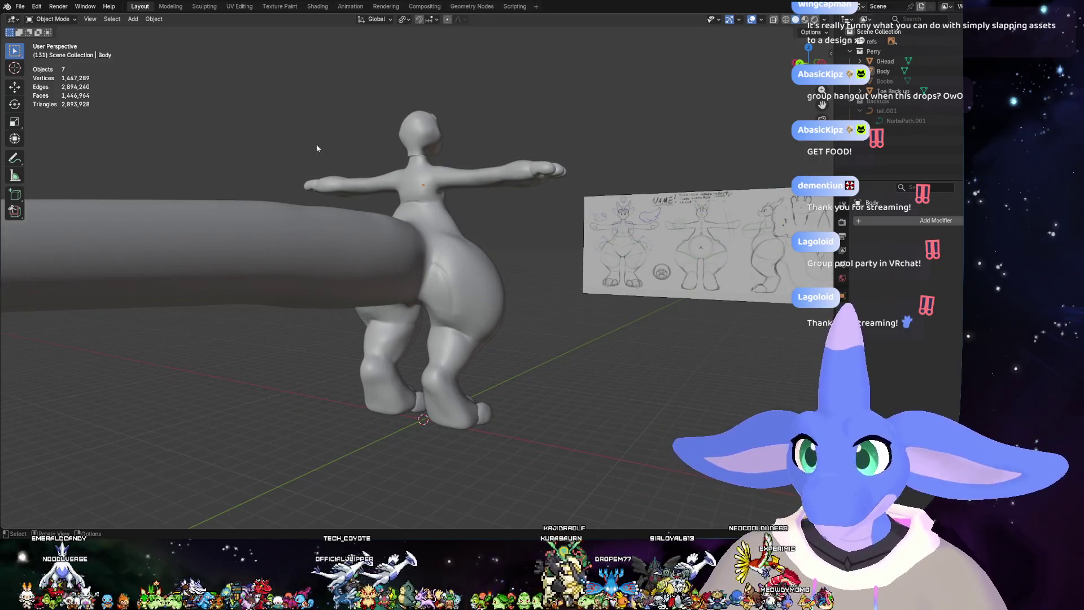